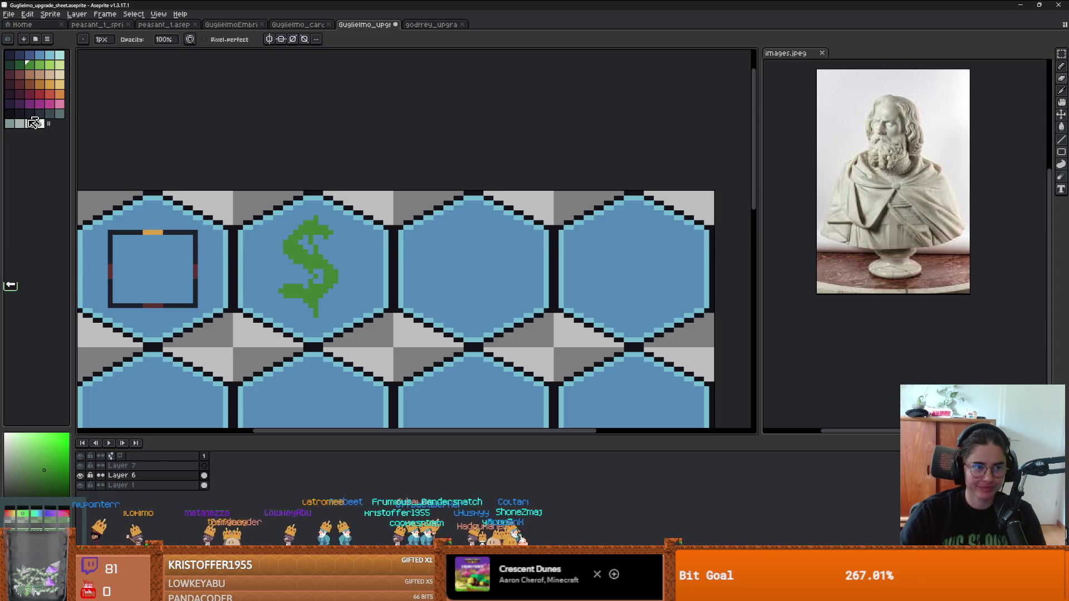
- Paint a light grey stem and a maroon cap in the empty hexagon
scroll(422, 252, up, 3)
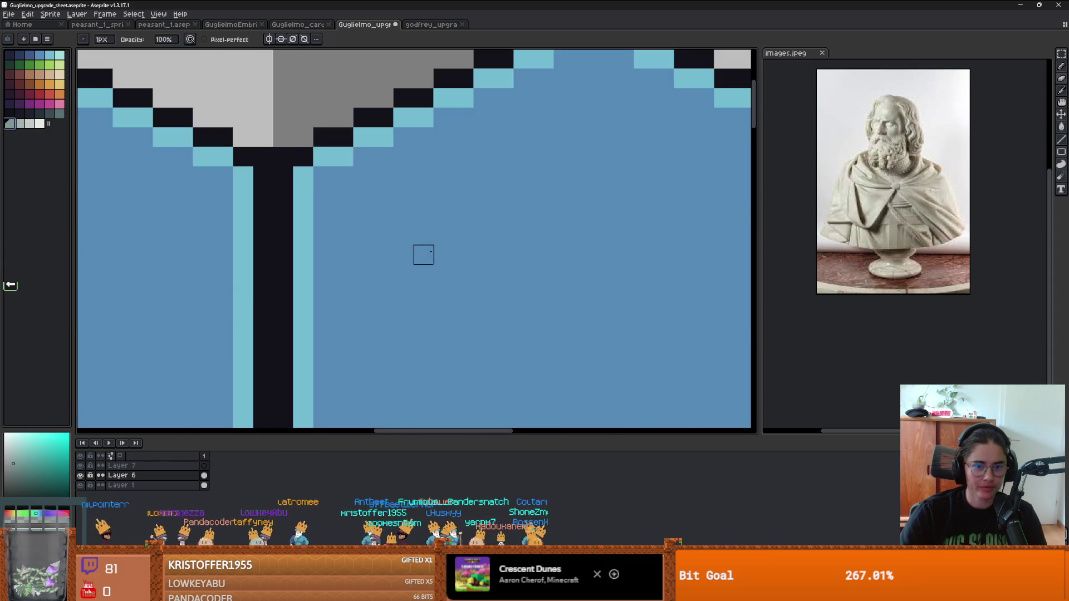
scroll(506, 262, down, 3)
scroll(338, 219, up, 2)
click(19, 123)
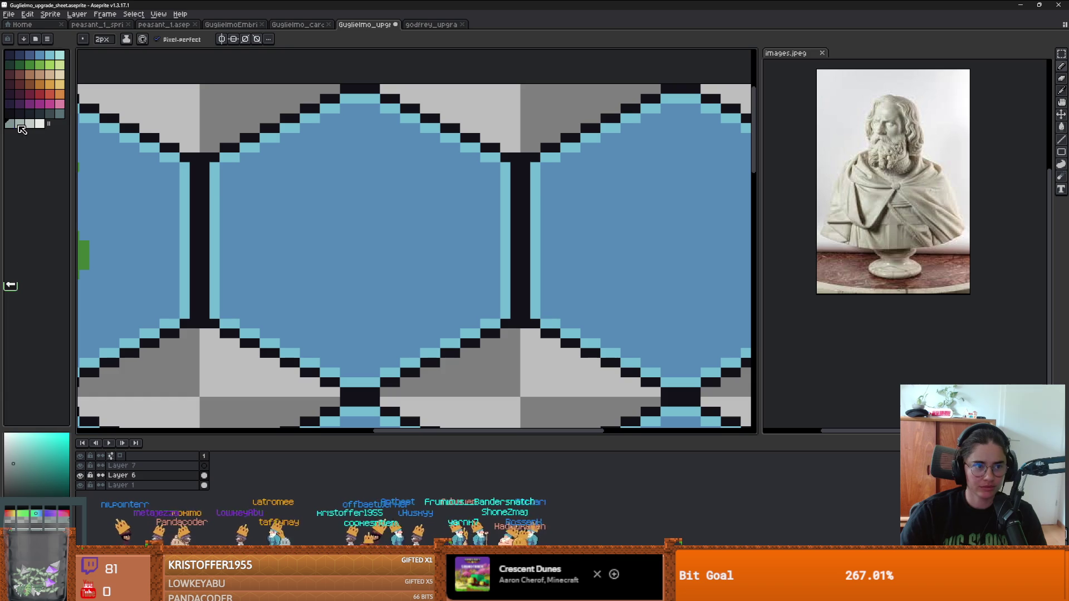
mouse_move(330, 243)
mouse_down()
mouse_move(330, 224)
mouse_move(346, 257)
mouse_move(364, 228)
mouse_move(324, 227)
mouse_move(384, 234)
mouse_up()
key(e)
click(30, 94)
key(b)
mouse_move(320, 231)
mouse_down()
mouse_move(368, 228)
mouse_move(326, 221)
mouse_up()
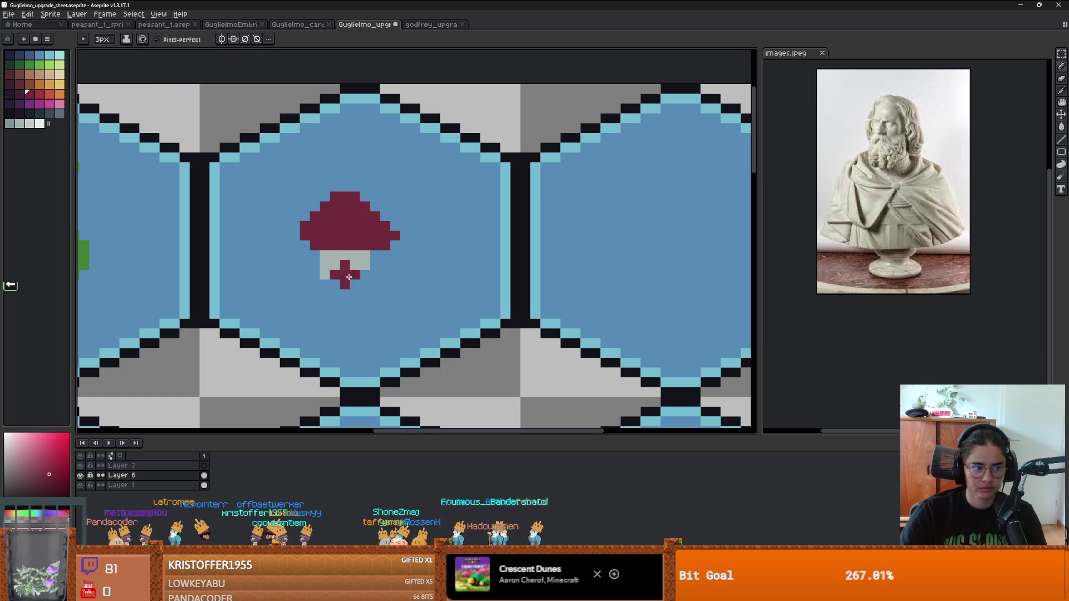
- Sample the stem's grey and dot light grey spots across the maroon cap at 1px
key(i)
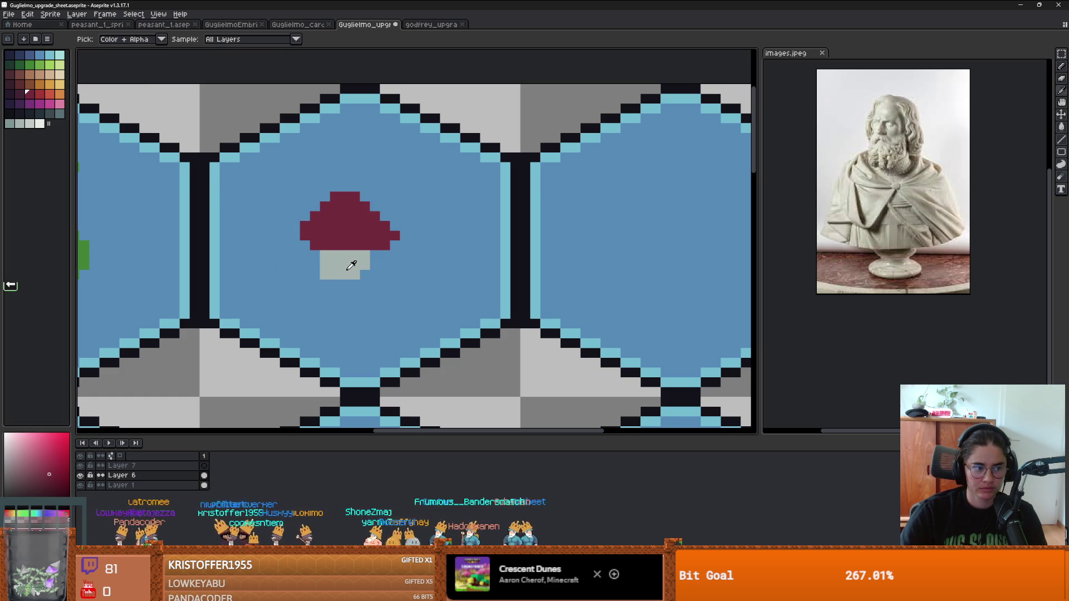
click(349, 268)
key(b)
scroll(343, 255, up, 1)
click(342, 254)
key(ctrl+z)
click(373, 229)
click(372, 202)
click(319, 216)
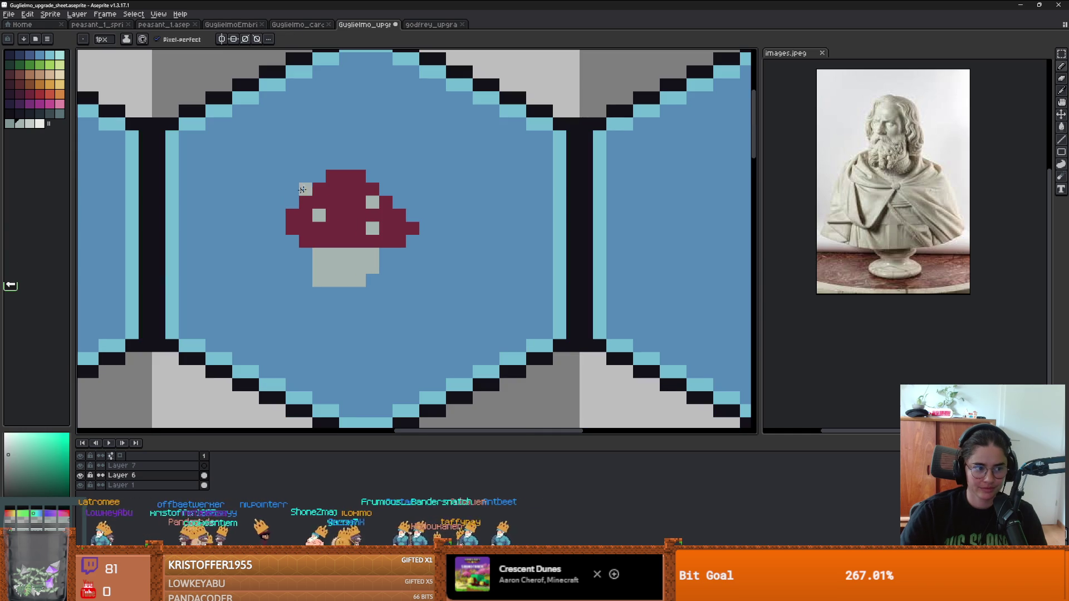
click(332, 189)
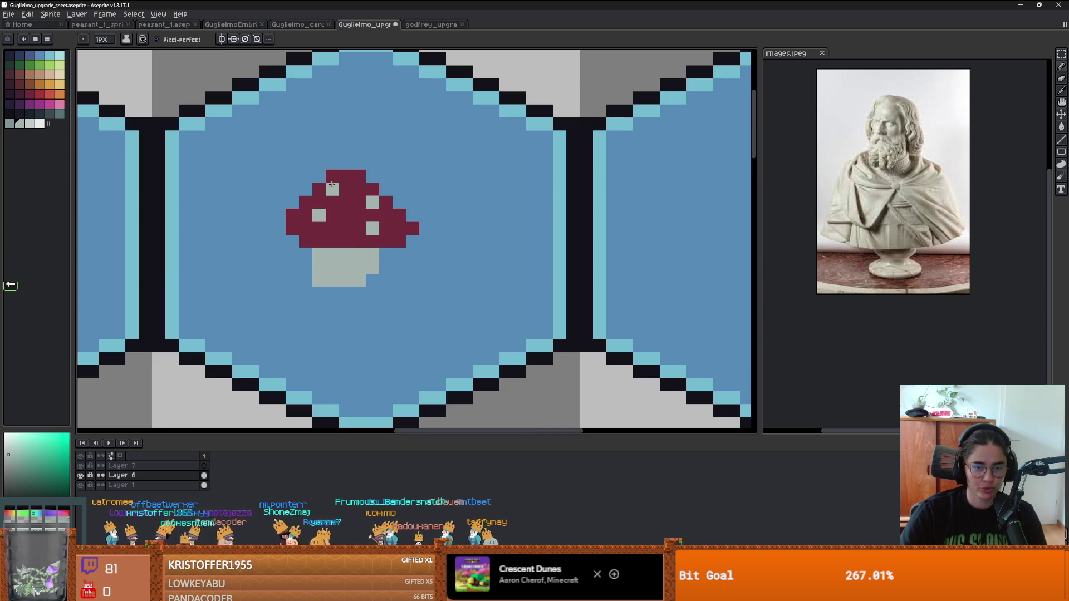
scroll(386, 241, down, 3)
scroll(413, 262, up, 1)
scroll(349, 294, up, 3)
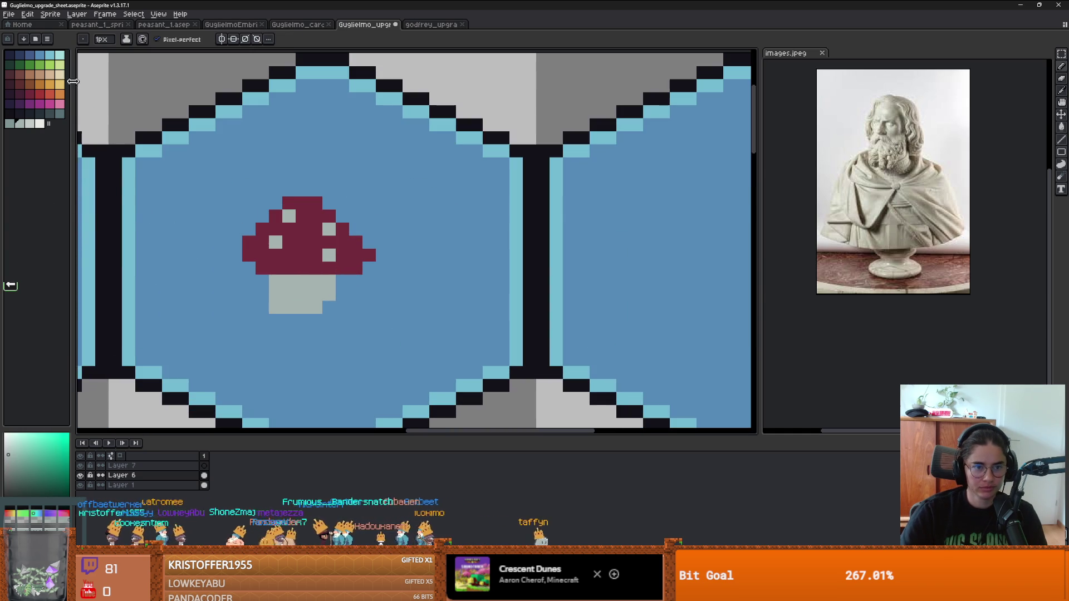
- Paint the right end of a light grey bone beside the mushroom with a 3px pencil
key(plus)
key(plus)
click(437, 189)
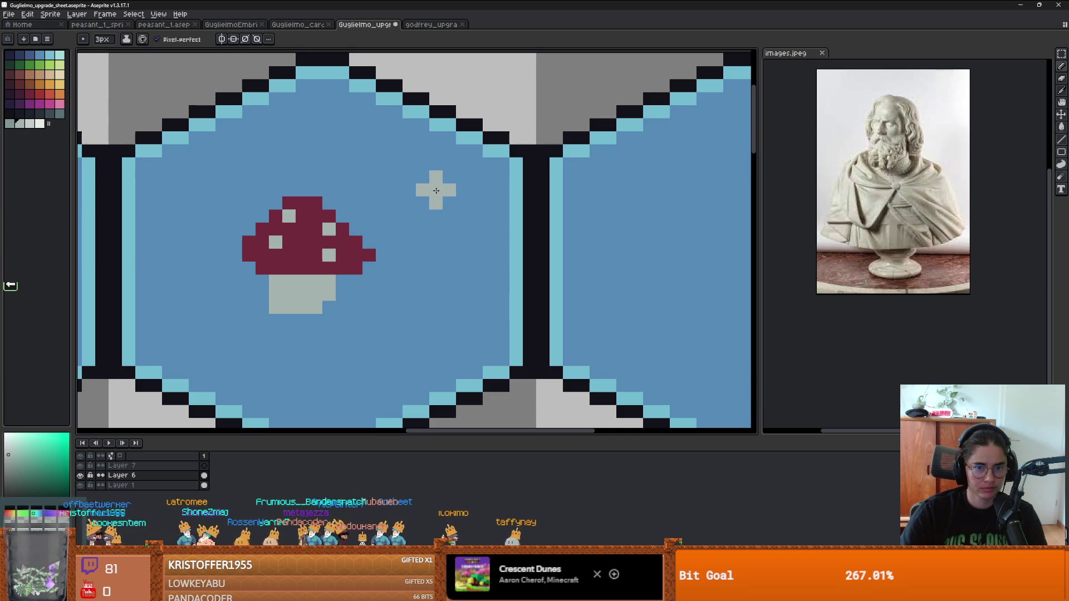
click(422, 189)
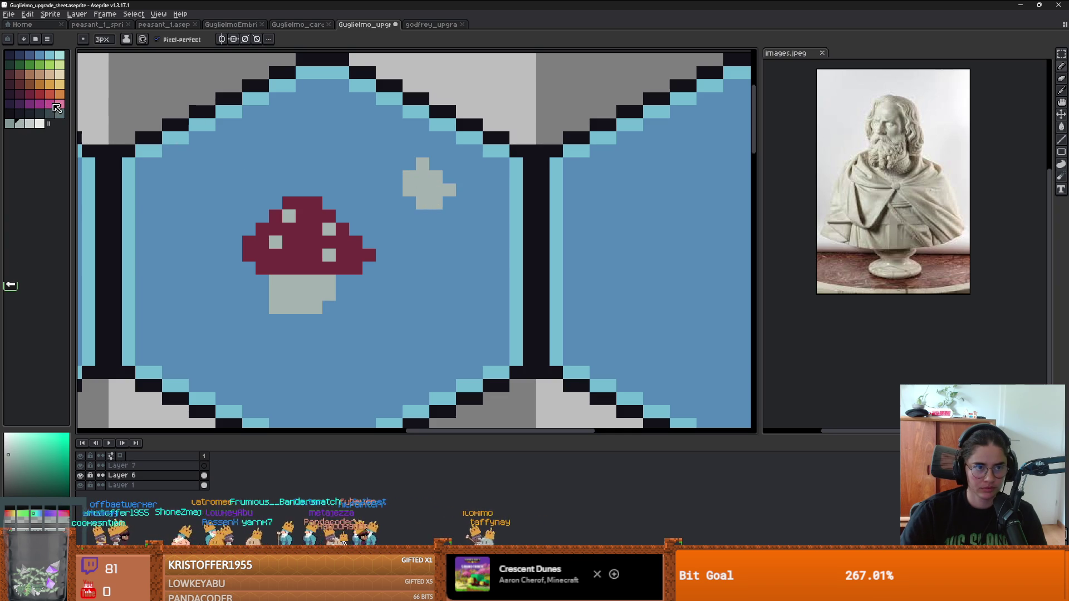
click(415, 164)
key(ctrl+z)
click(422, 163)
click(436, 163)
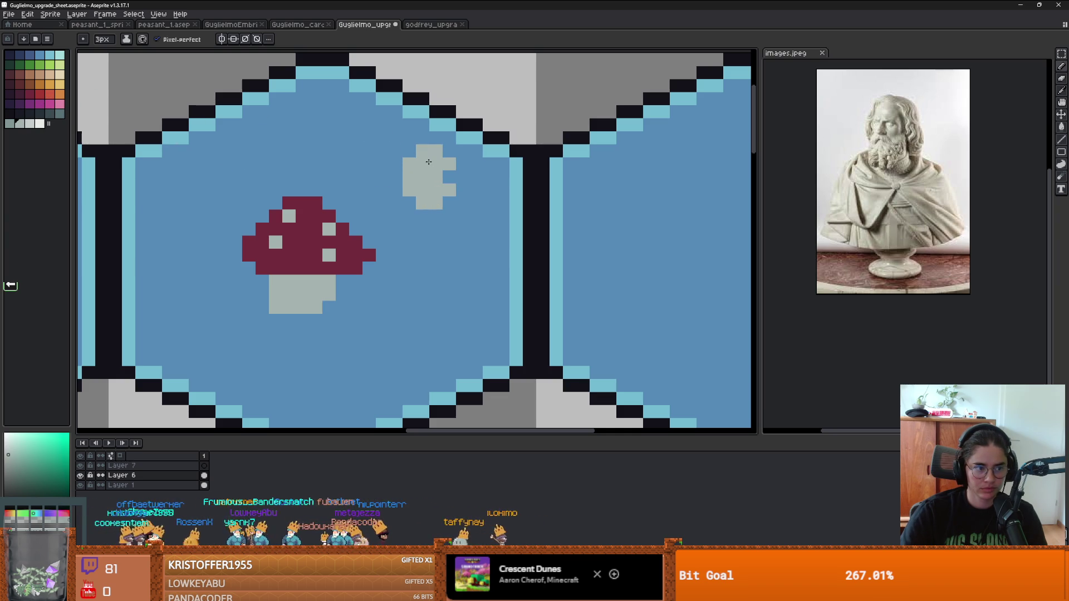
mouse_move(456, 211)
mouse_down()
mouse_move(462, 223)
mouse_move(455, 205)
mouse_move(362, 230)
mouse_up()
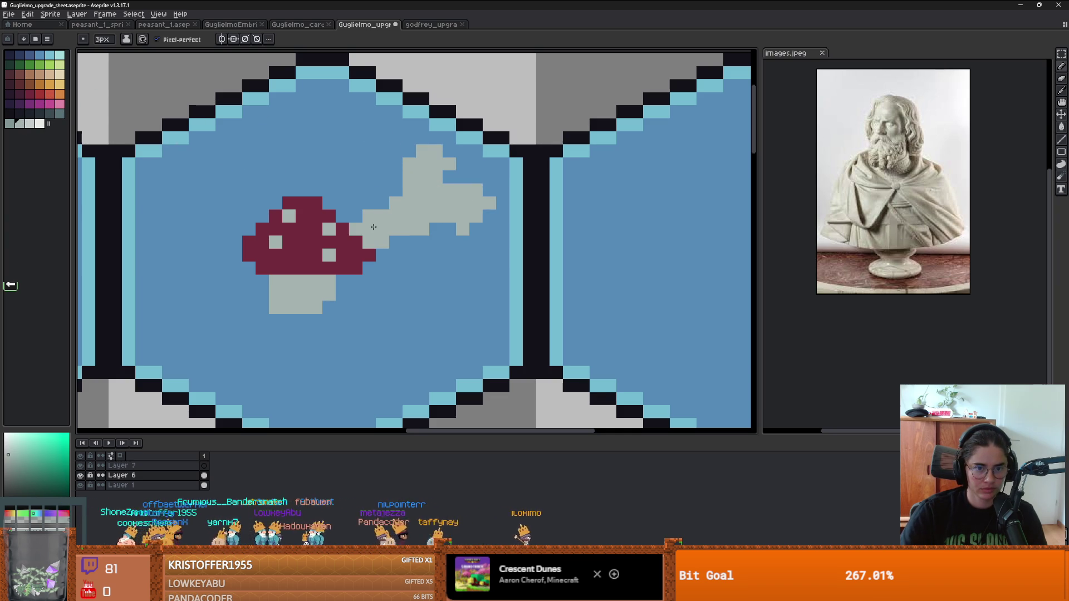
- Paint the bone's left end on the other side of the mushroom
scroll(237, 272, down, 1)
mouse_move(238, 273)
mouse_down()
mouse_move(207, 290)
mouse_move(183, 254)
mouse_up()
drag(192, 305, 216, 304)
scroll(217, 304, down, 1)
key(ctrl+z)
scroll(217, 304, up, 2)
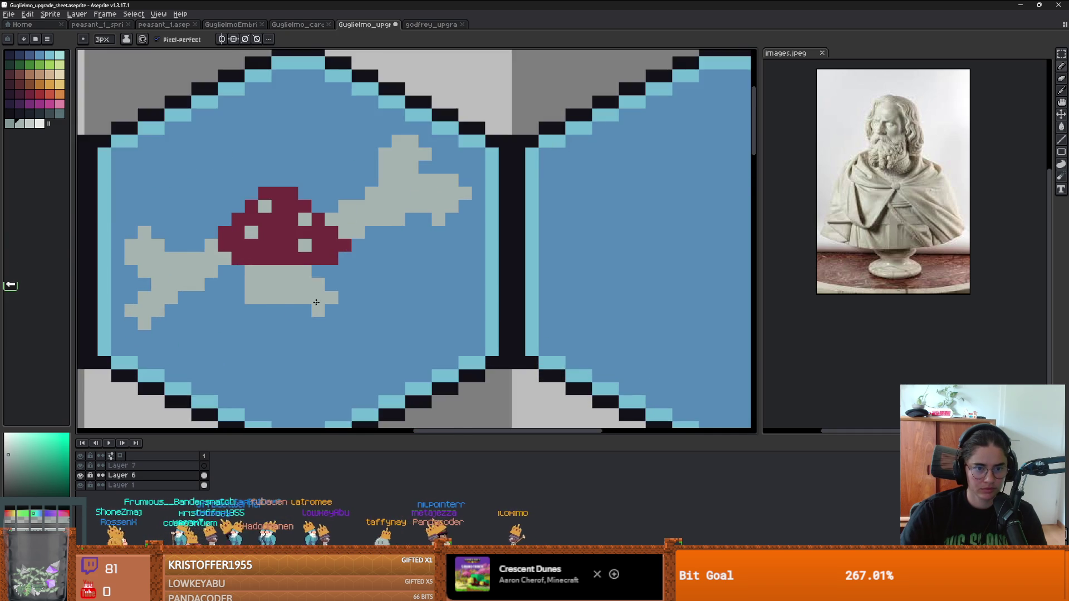
scroll(217, 304, down, 1)
- Paint a brown blob below the mushroom with a 5px brush
click(31, 83)
key(plus)
key(plus)
mouse_move(384, 289)
mouse_down()
mouse_move(343, 315)
mouse_move(356, 289)
mouse_move(316, 307)
mouse_up()
- Undo the long brown stroke and place a rounded brown blob at the mushroom's lower right
click(329, 271)
key(ctrl+z)
scroll(331, 274, up, 1)
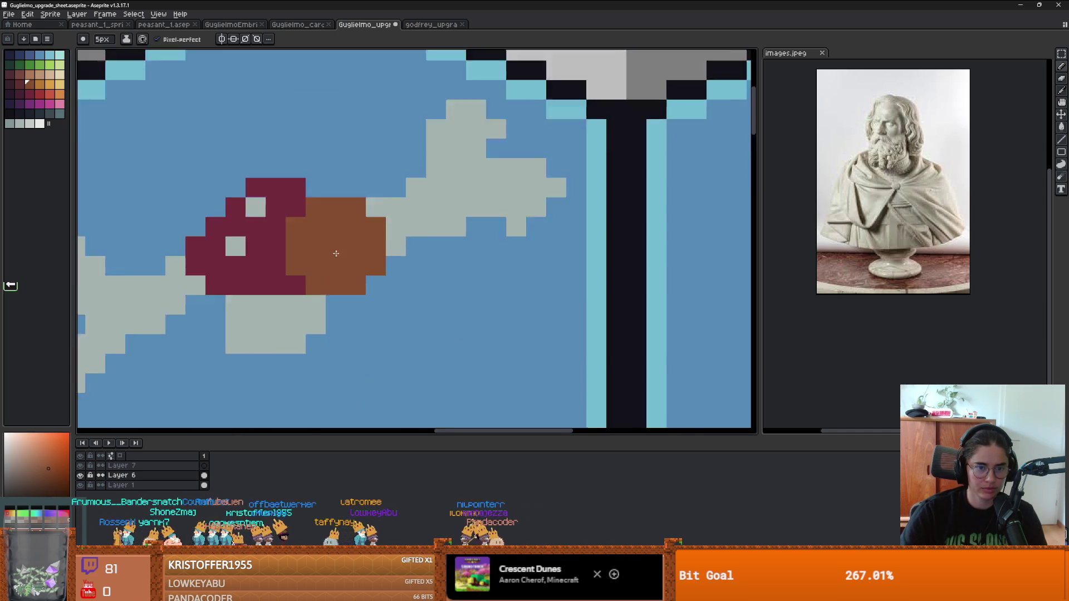
scroll(331, 274, down, 1)
scroll(331, 274, up, 1)
drag(399, 291, 442, 288)
scroll(442, 288, down, 1)
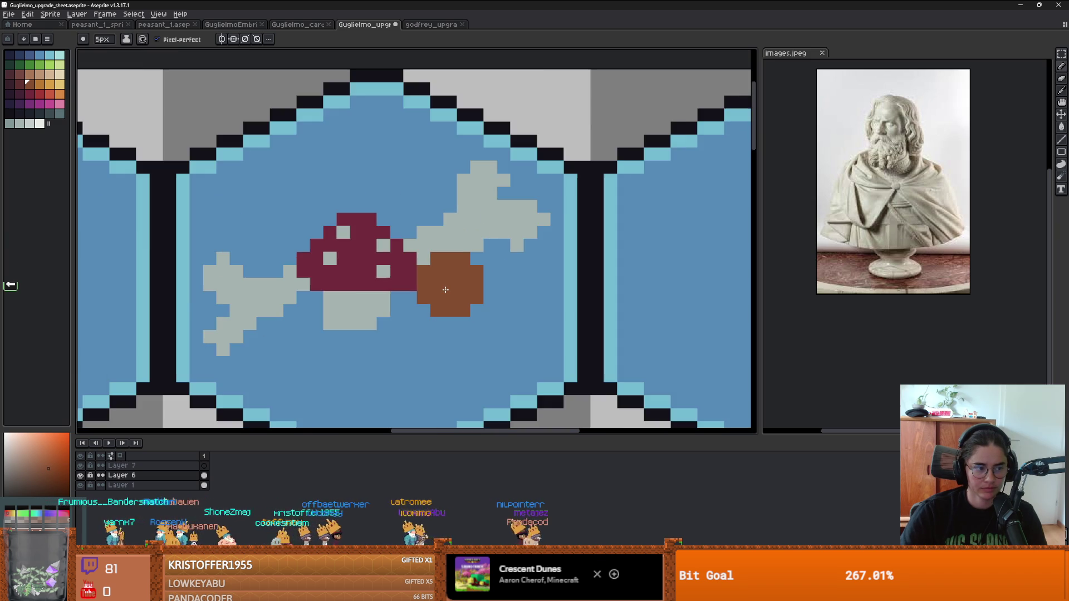
scroll(445, 289, up, 1)
scroll(447, 287, down, 1)
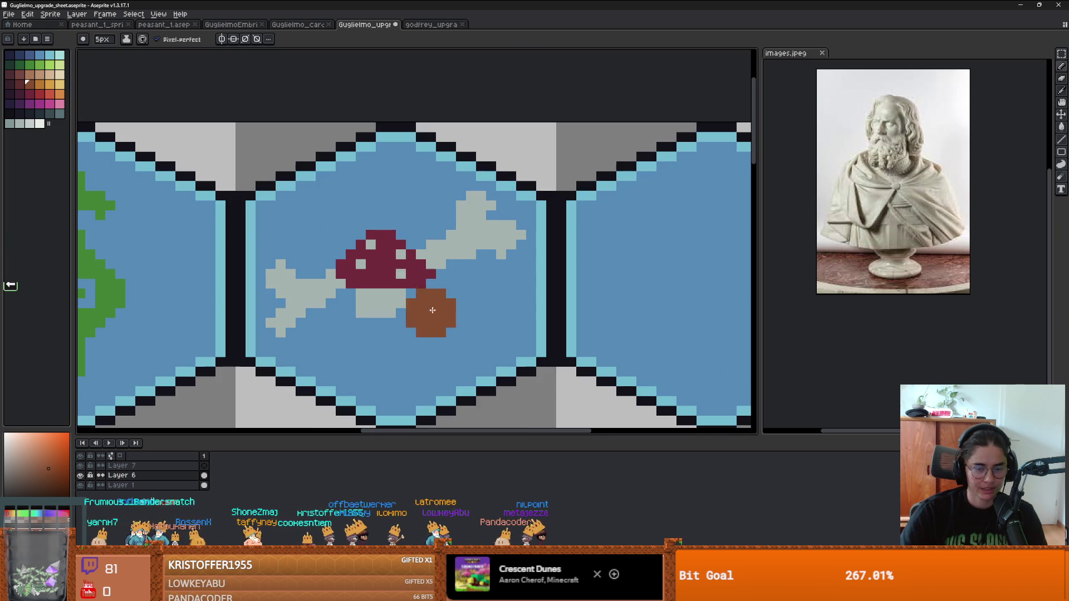
- Enlarge the brown blob below the mushroom and add a small brown dab nearby
mouse_move(434, 310)
mouse_down()
mouse_move(446, 300)
mouse_move(454, 322)
mouse_up()
key(ctrl+z)
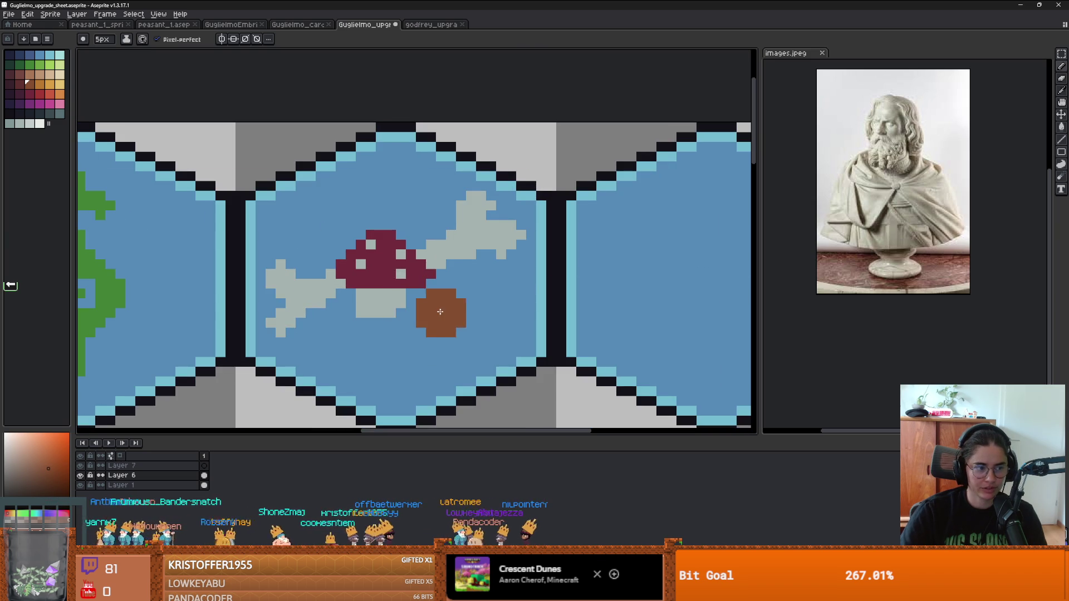
scroll(419, 302, up, 1)
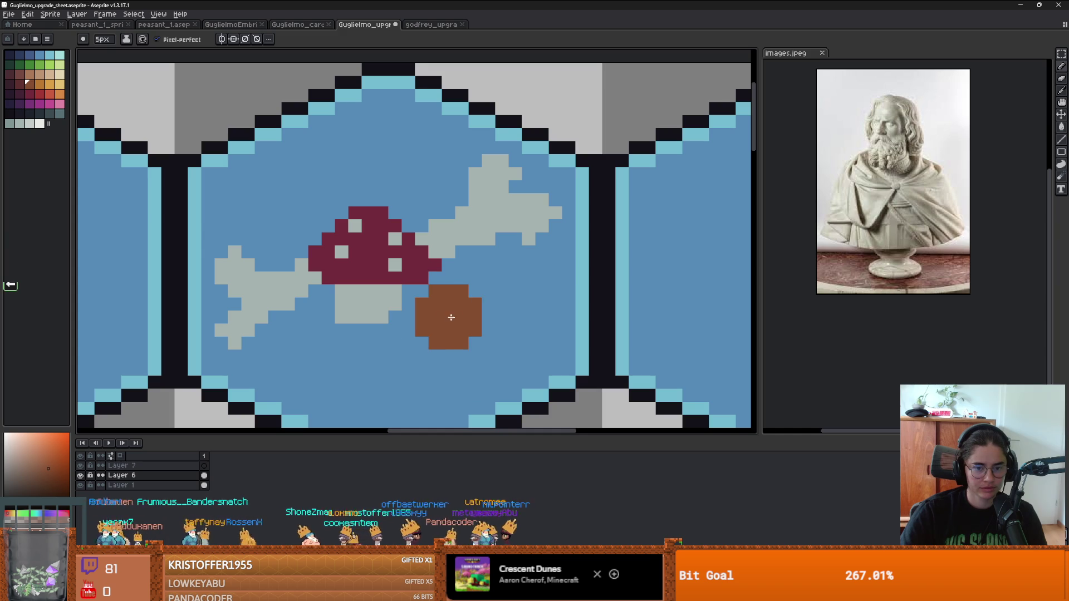
drag(461, 317, 437, 334)
scroll(437, 335, down, 2)
click(500, 276)
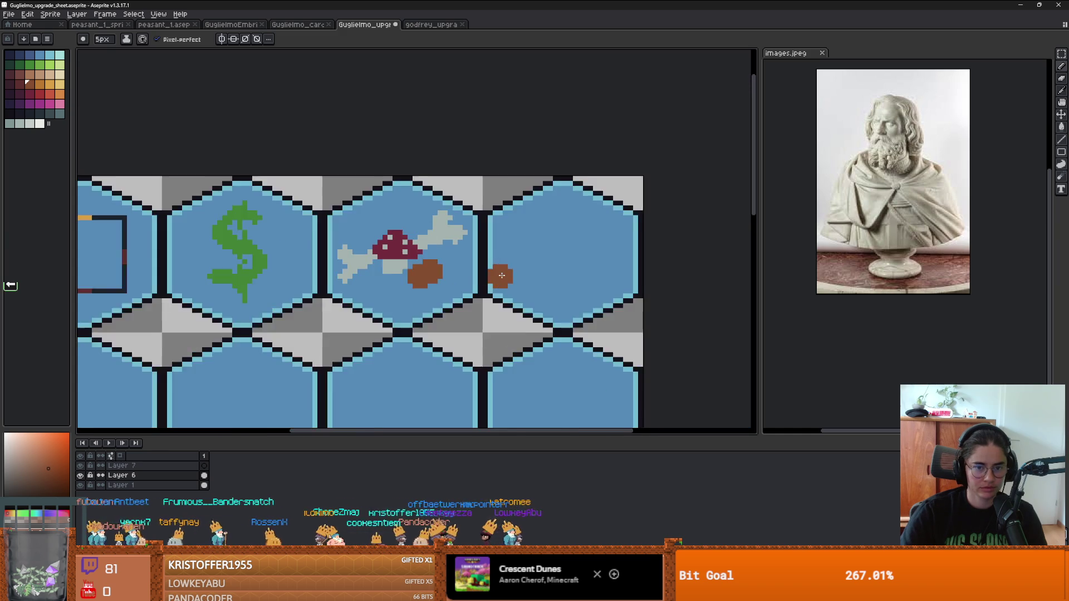
scroll(496, 273, up, 1)
scroll(492, 260, down, 1)
scroll(492, 260, up, 4)
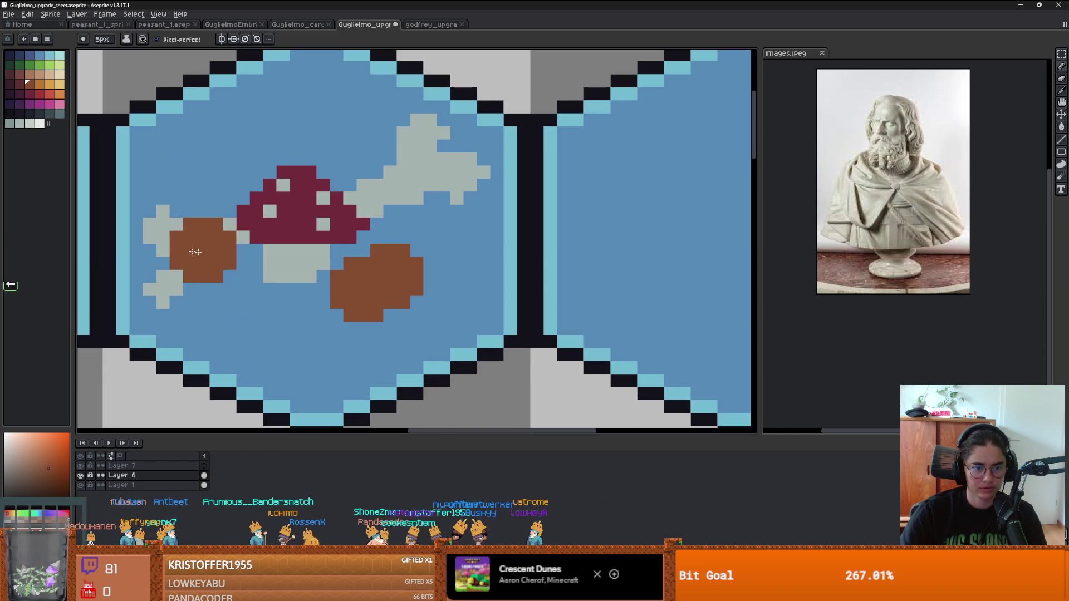
- Remove the stray brown dab, select the grey pixels, and paint lighter grey highlights along the bone at 4px
key(ctrl+z)
alt+click(195, 252)
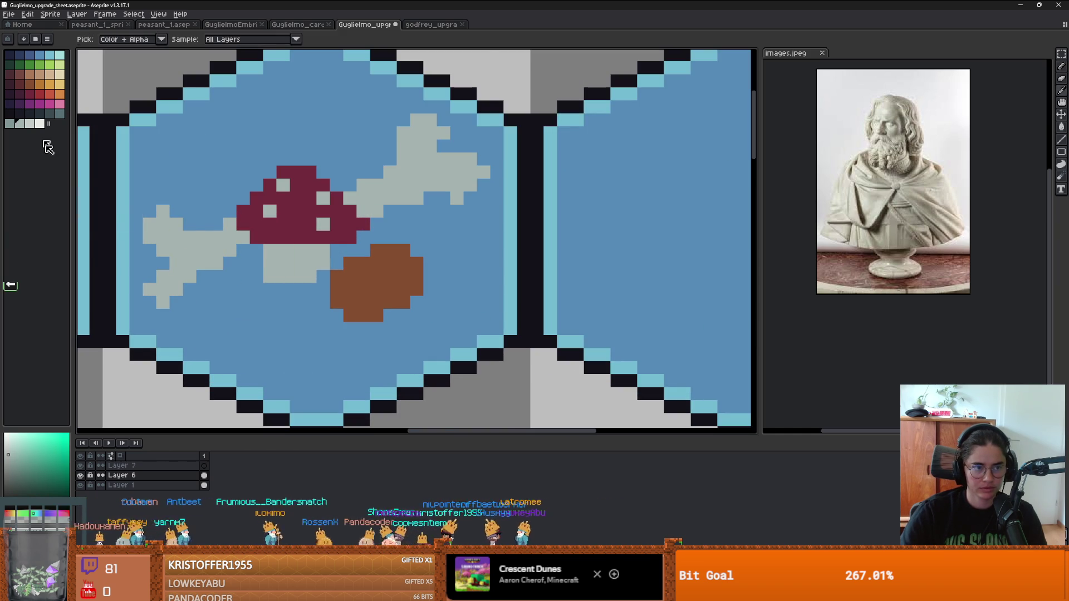
key(w)
click(217, 261)
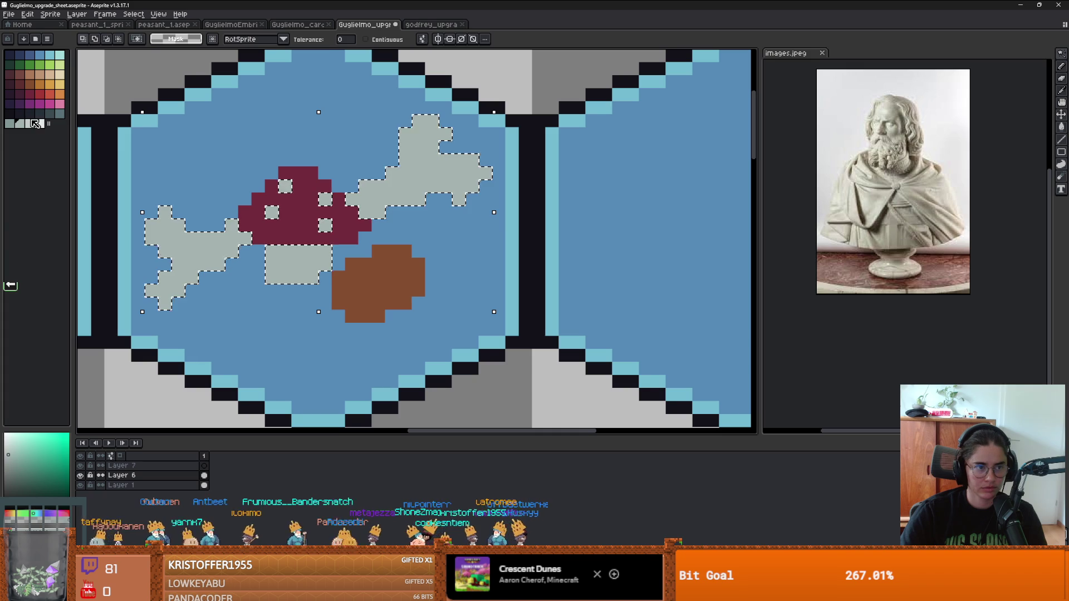
click(10, 450)
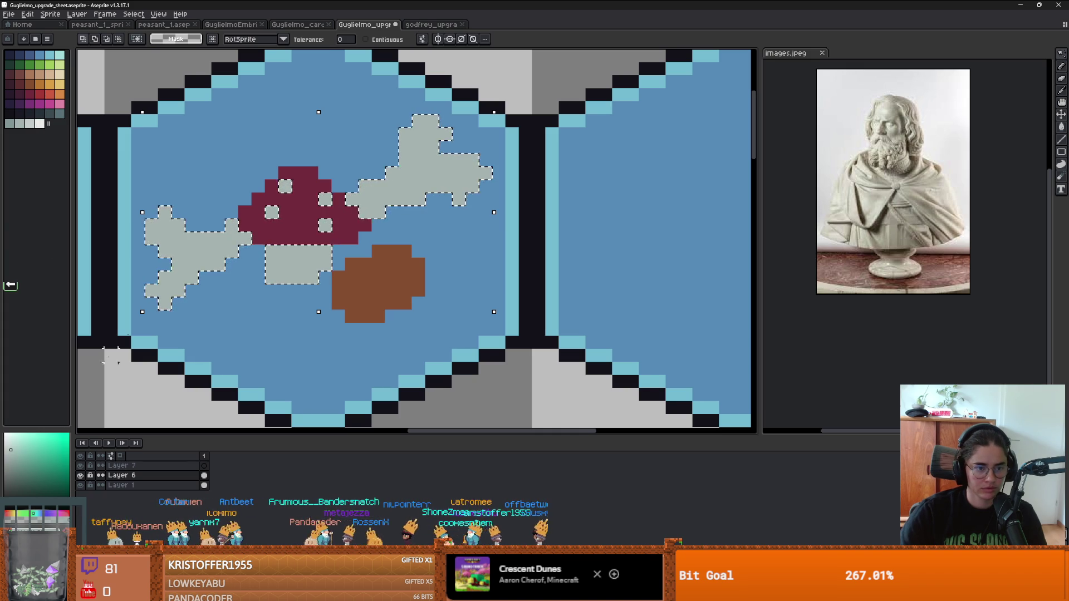
key(b)
key(minus)
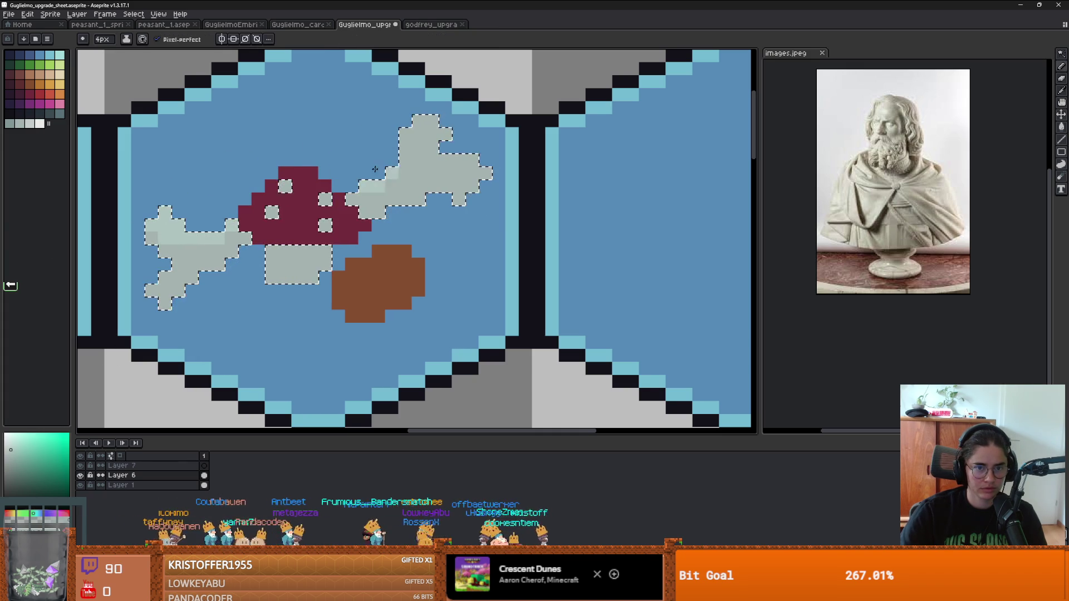
mouse_move(351, 154)
mouse_down()
mouse_move(438, 114)
mouse_move(480, 164)
mouse_up()
scroll(480, 164, down, 3)
scroll(370, 243, up, 3)
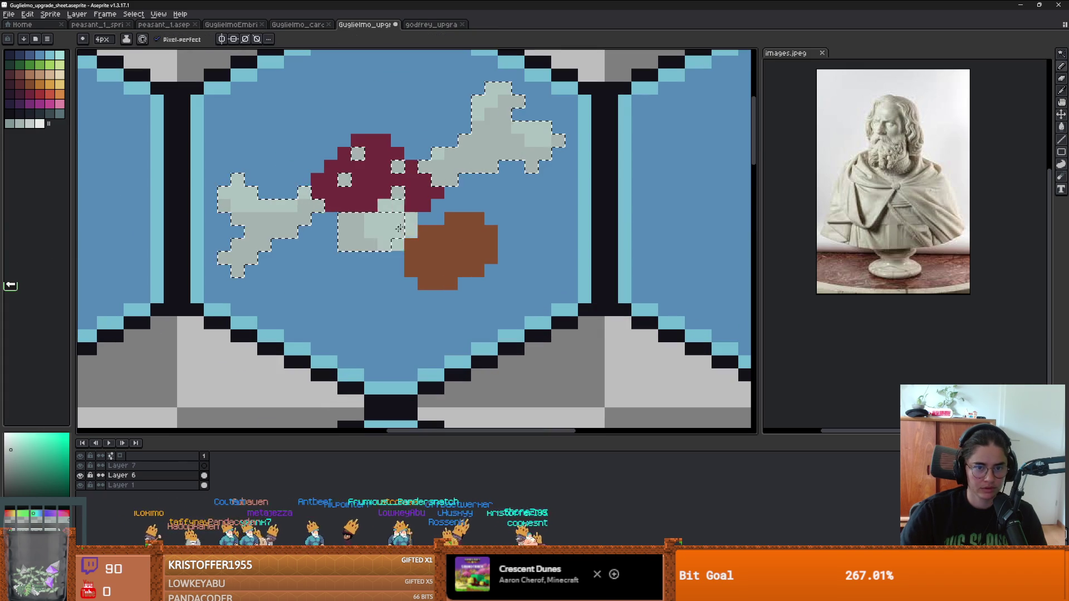
- Shade the top of the mushroom stem with a darker grey at 1px
key(minus)
key(minus)
key(minus)
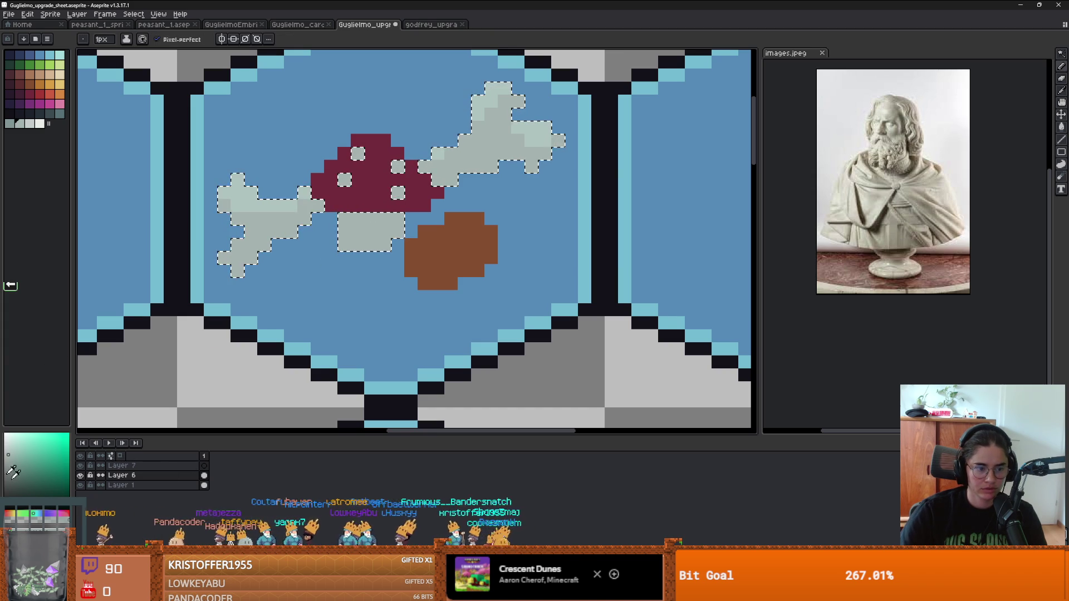
alt+click(398, 228)
drag(398, 218, 353, 229)
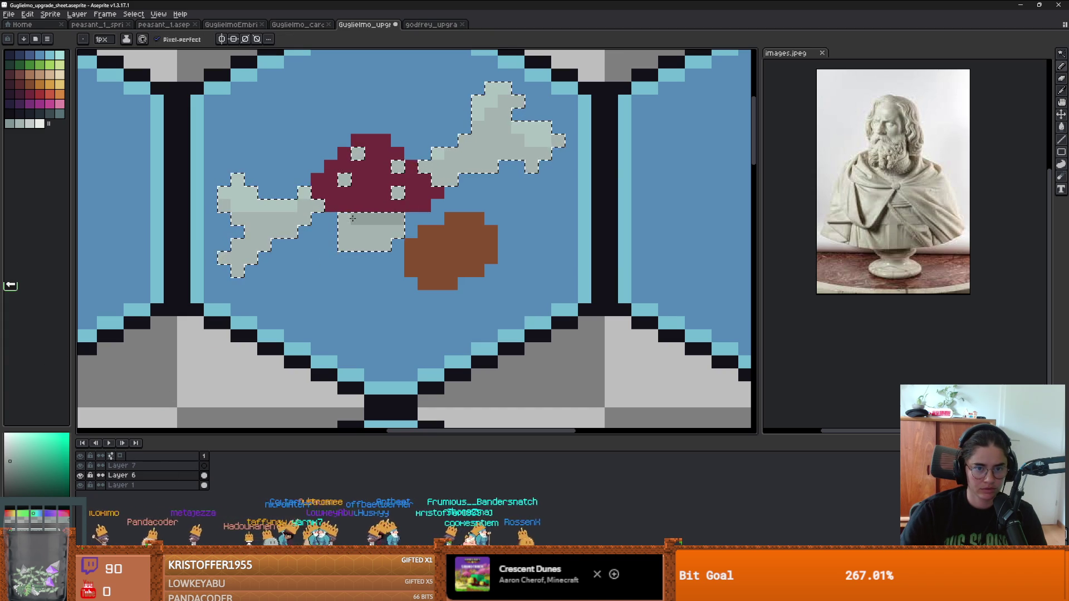
scroll(415, 286, down, 2)
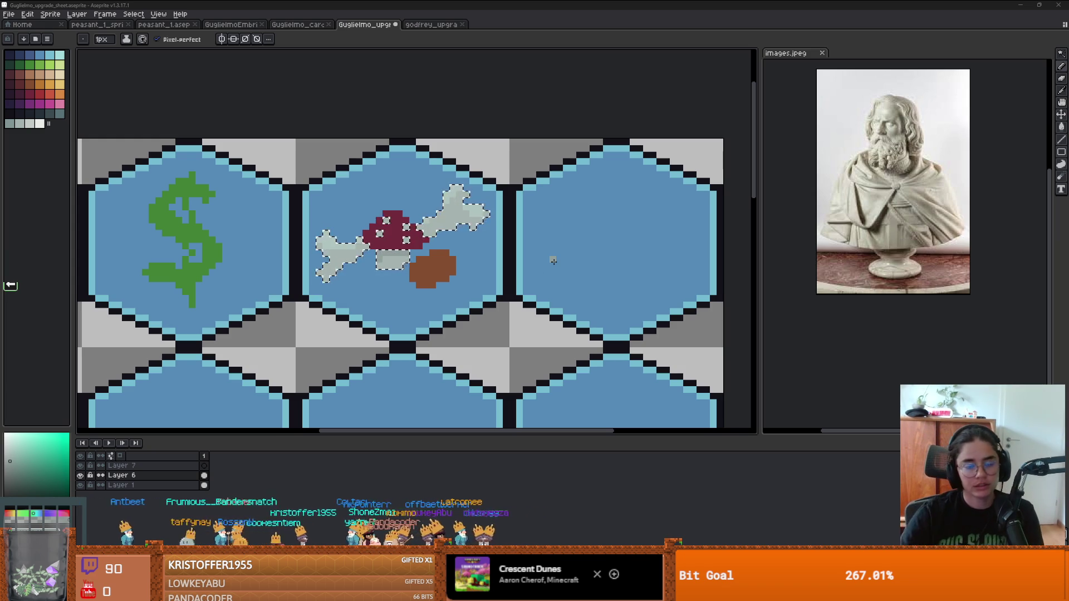
scroll(430, 222, down, 2)
scroll(557, 211, up, 1)
key(m)
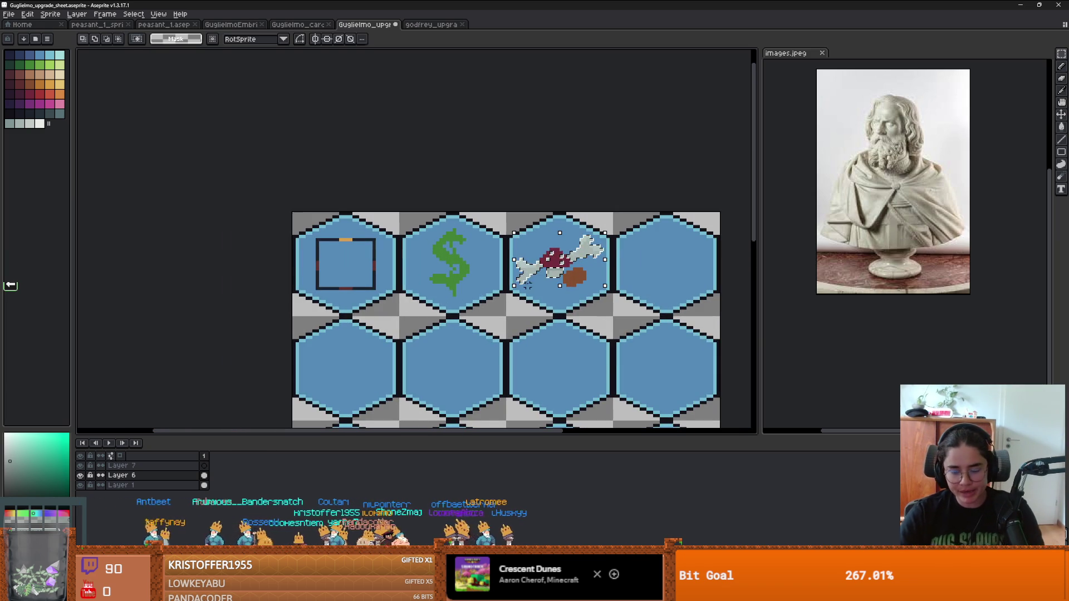
scroll(446, 276, up, 2)
scroll(439, 277, down, 1)
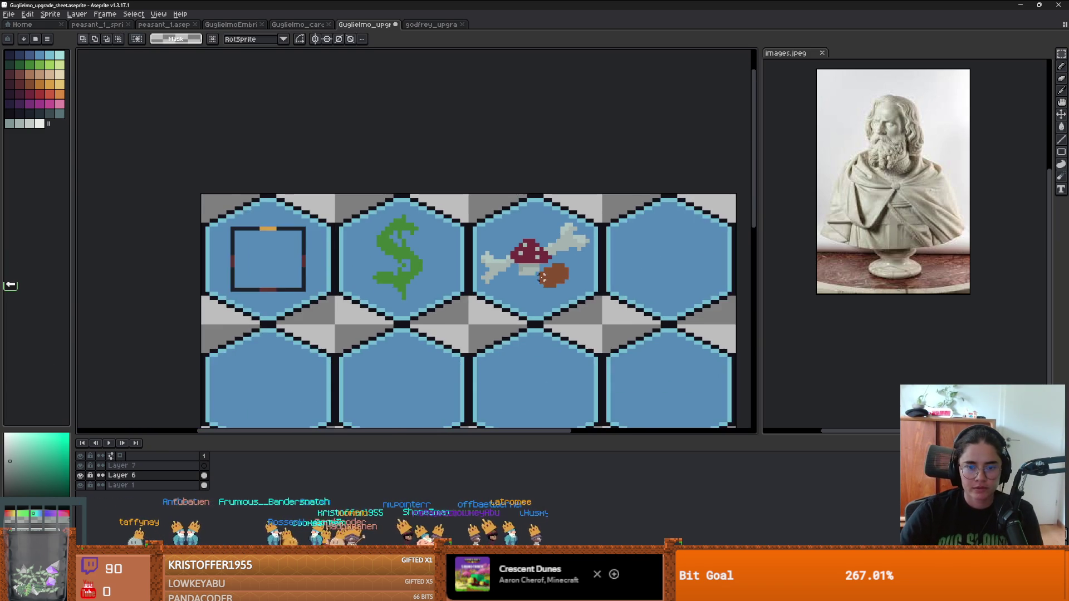
scroll(437, 277, up, 1)
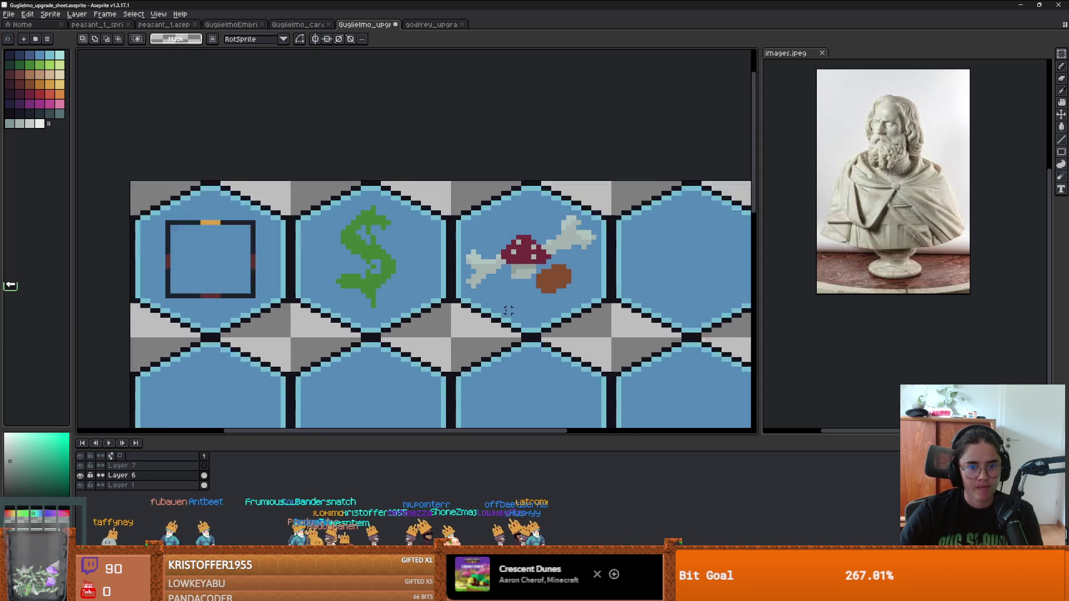
scroll(468, 297, down, 1)
scroll(429, 288, right, 2)
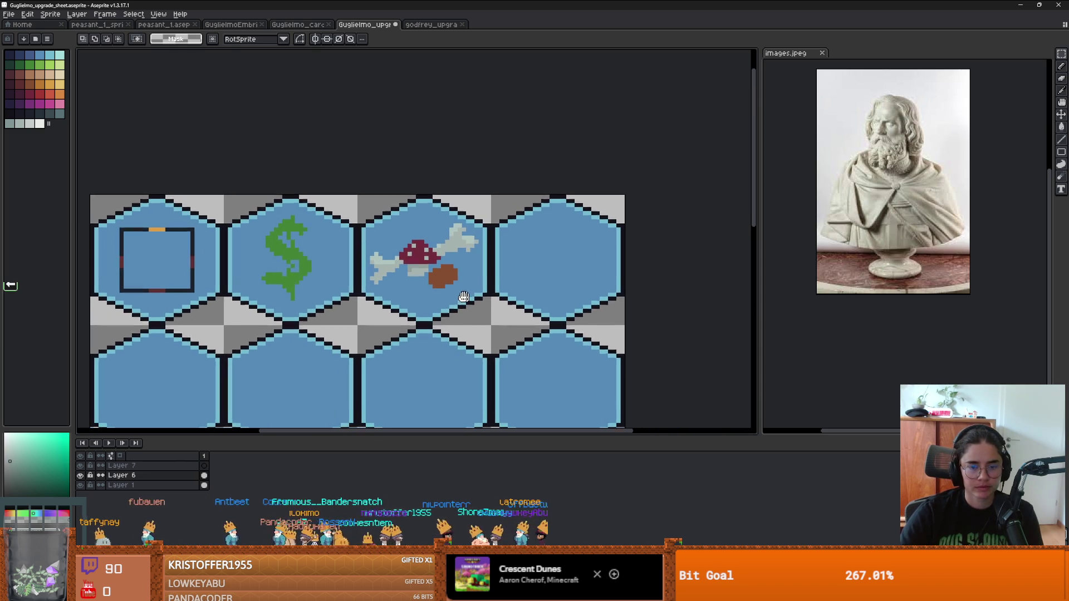
scroll(456, 294, up, 2)
scroll(456, 294, down, 2)
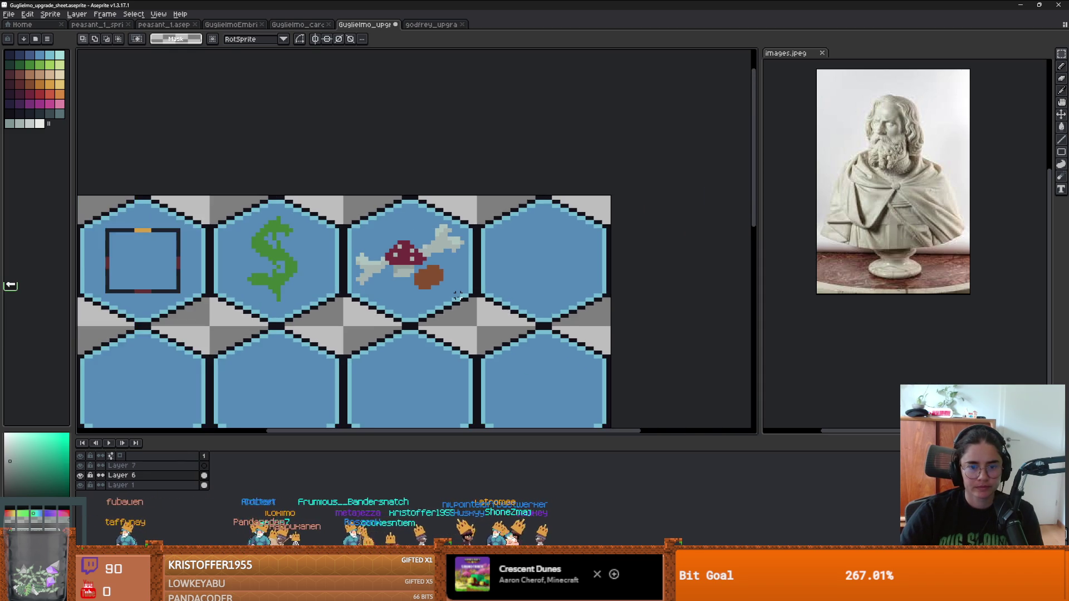
scroll(443, 293, up, 2)
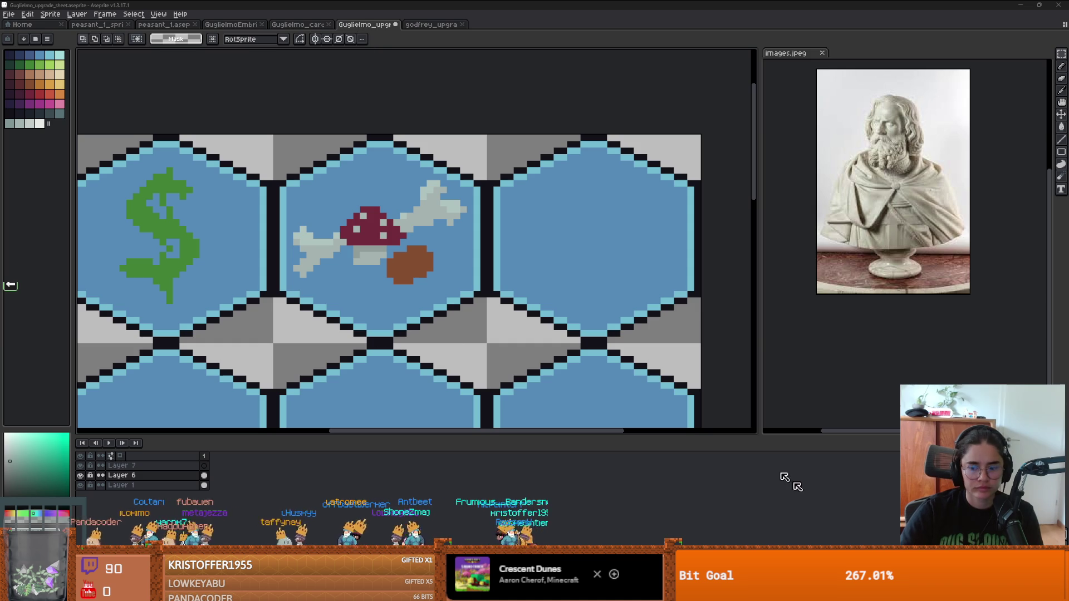
key(alt+Tab)
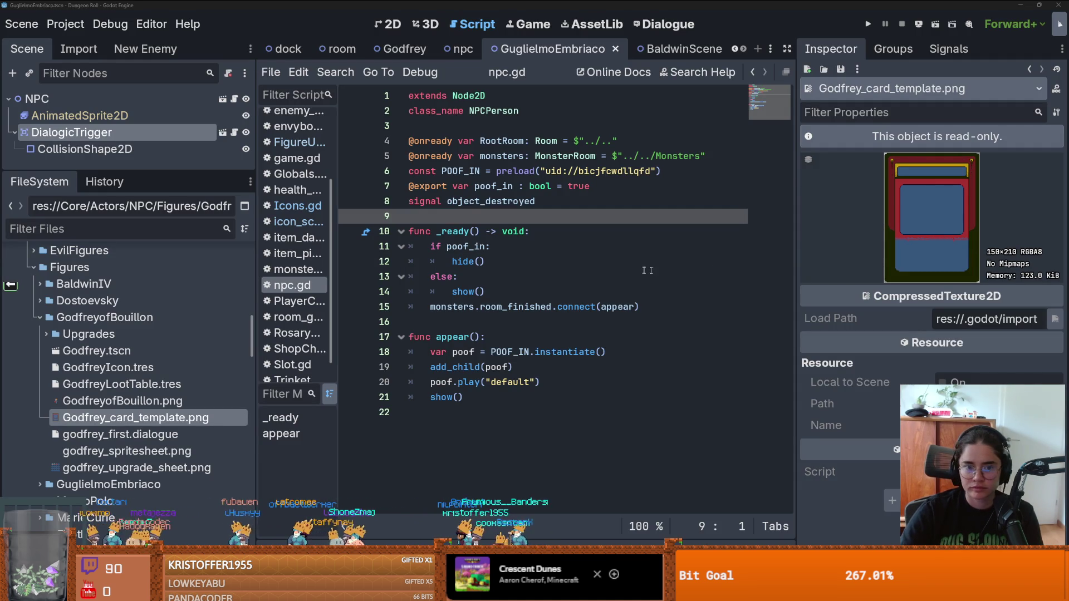
click(645, 246)
click(36, 317)
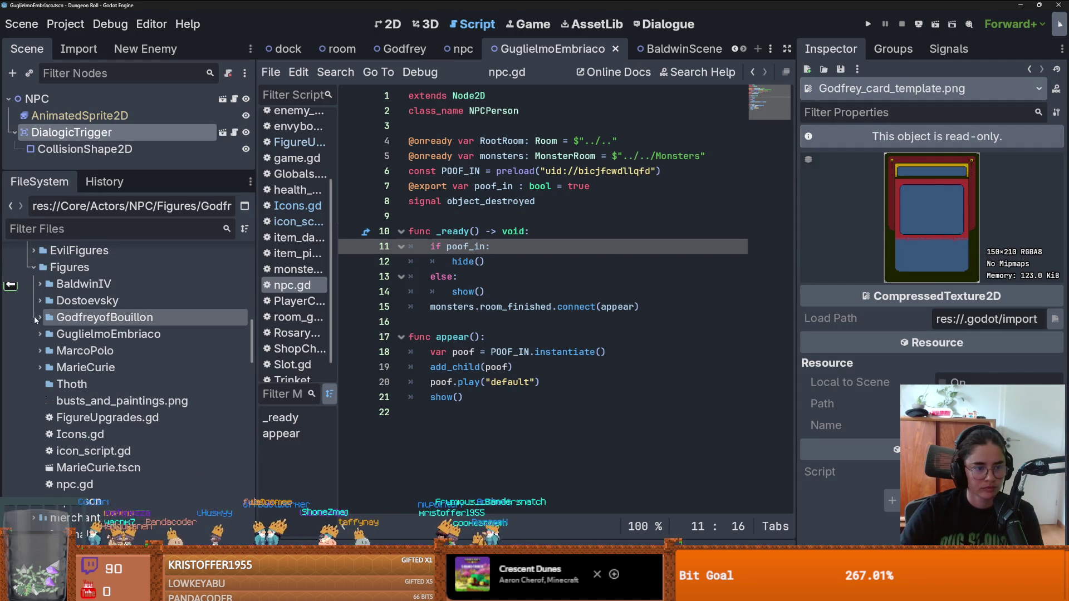
click(84, 334)
right_click(95, 334)
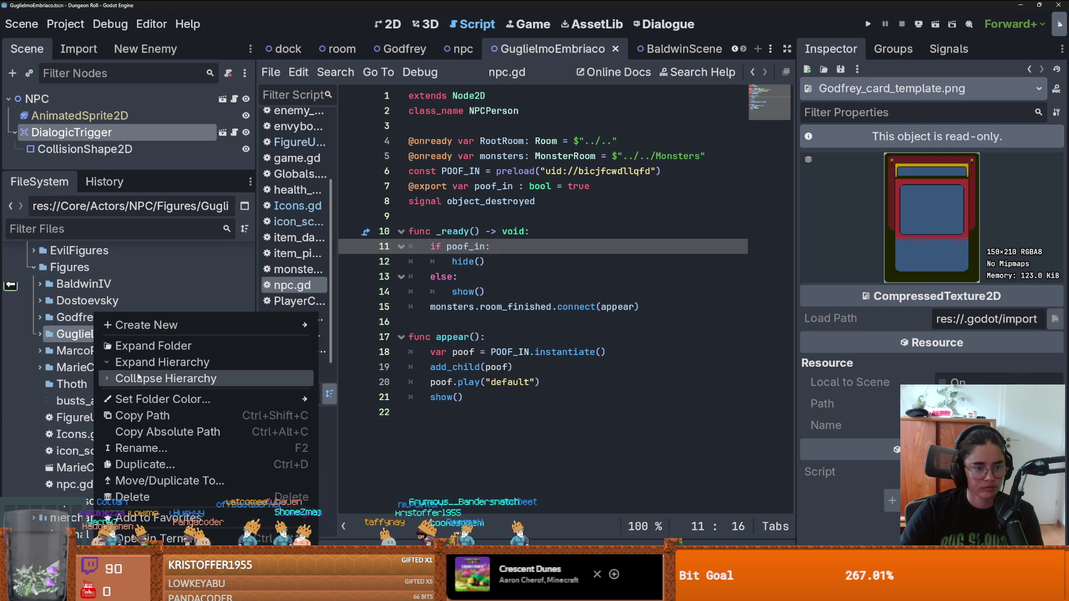
click(142, 448)
key(BackSpace)
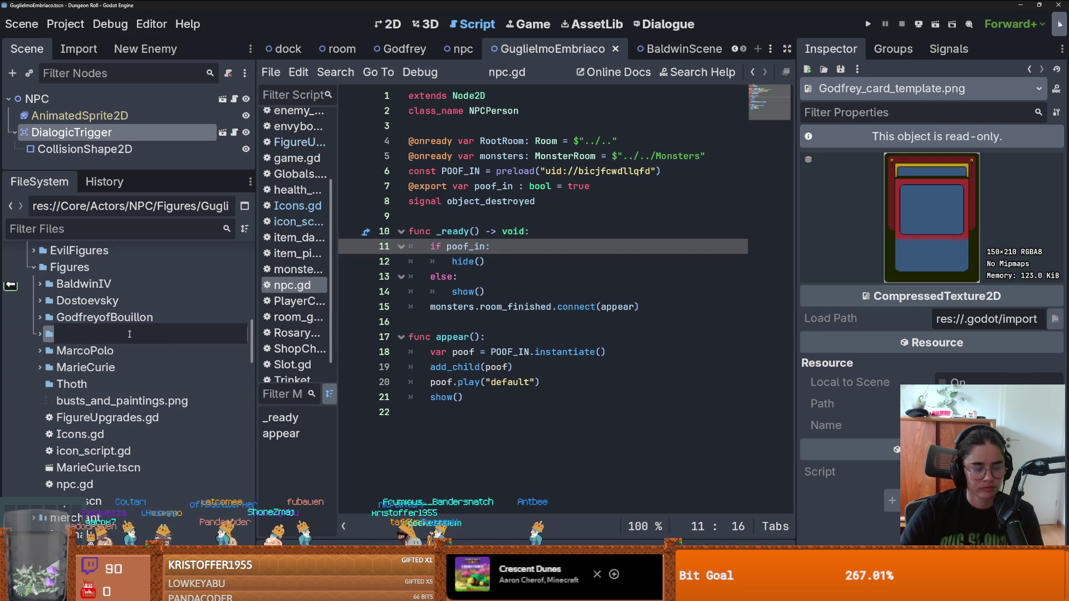
text(GuglielmoEmbriaco)
key(Return)
click(164, 320)
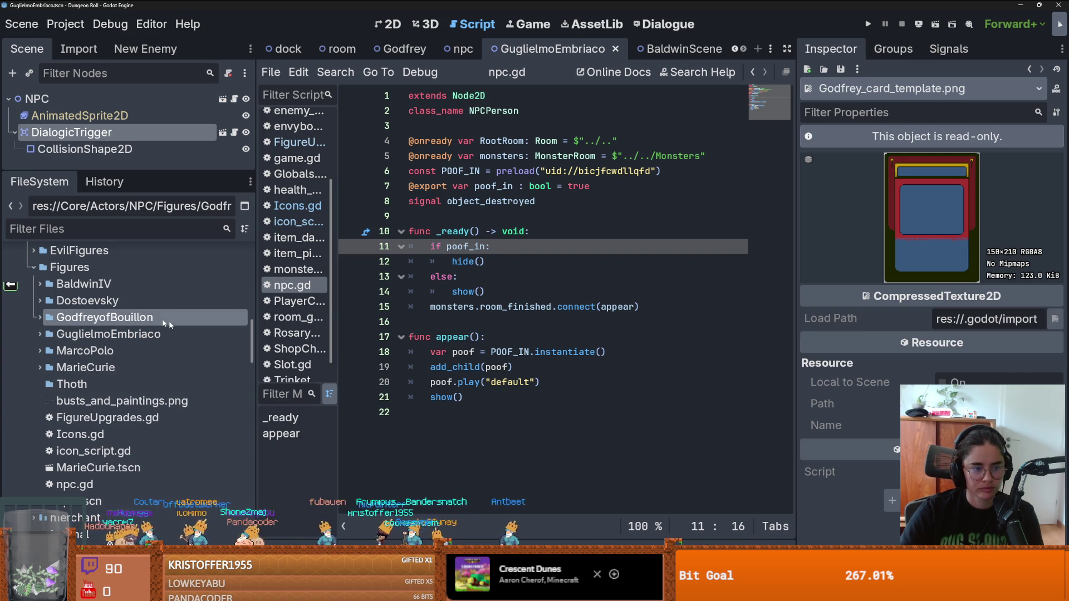
key(alt+Tab)
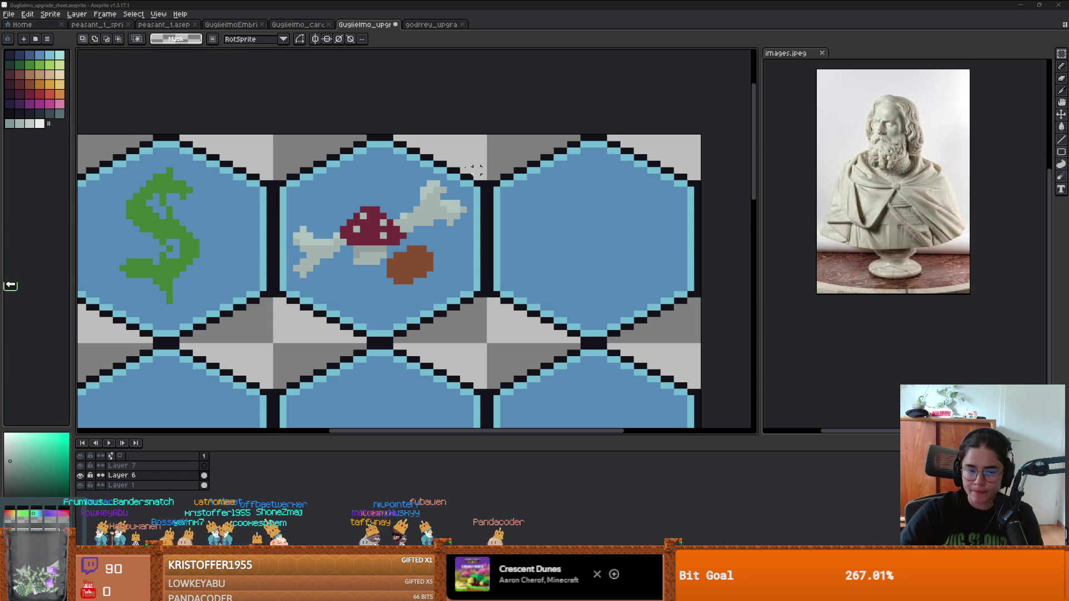
scroll(474, 169, down, 2)
scroll(562, 226, up, 2)
scroll(418, 226, down, 1)
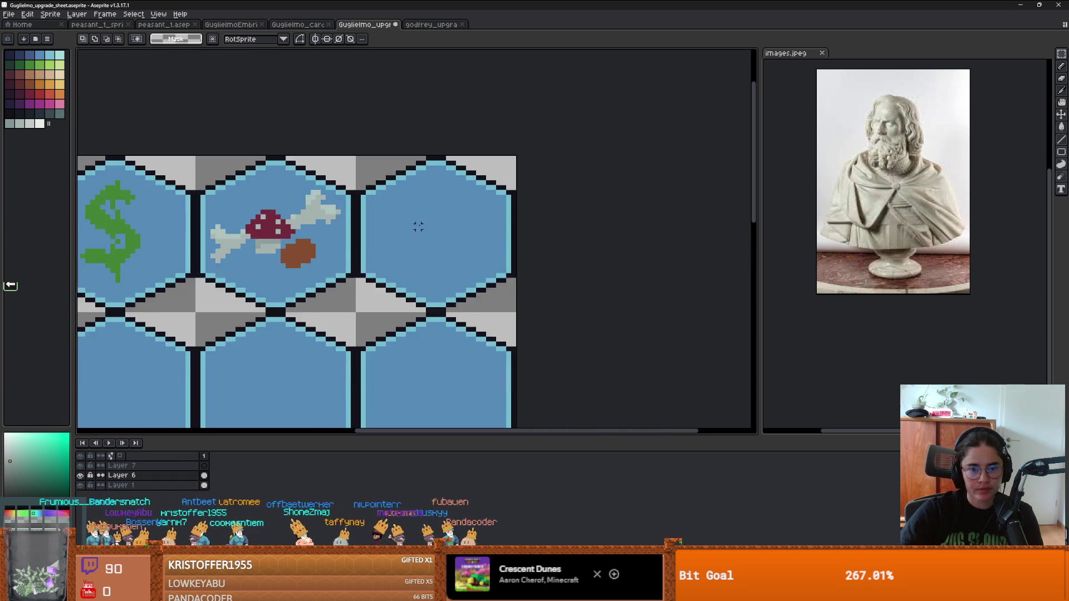
scroll(418, 226, up, 1)
scroll(412, 227, up, 1)
scroll(458, 229, down, 2)
scroll(460, 229, up, 2)
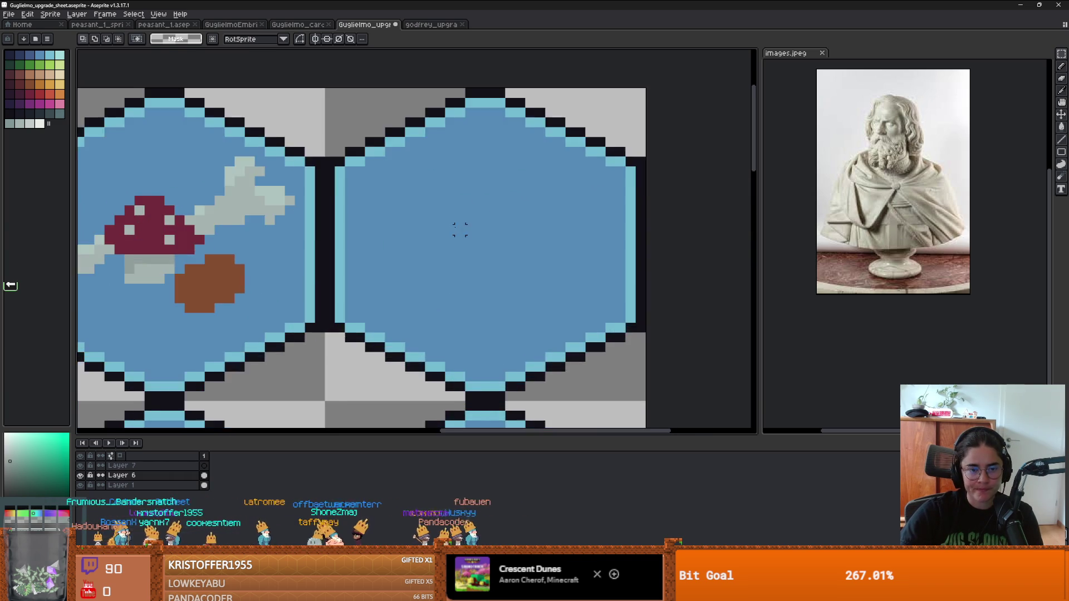
scroll(528, 230, down, 1)
scroll(528, 230, up, 1)
scroll(458, 222, down, 1)
scroll(422, 210, up, 1)
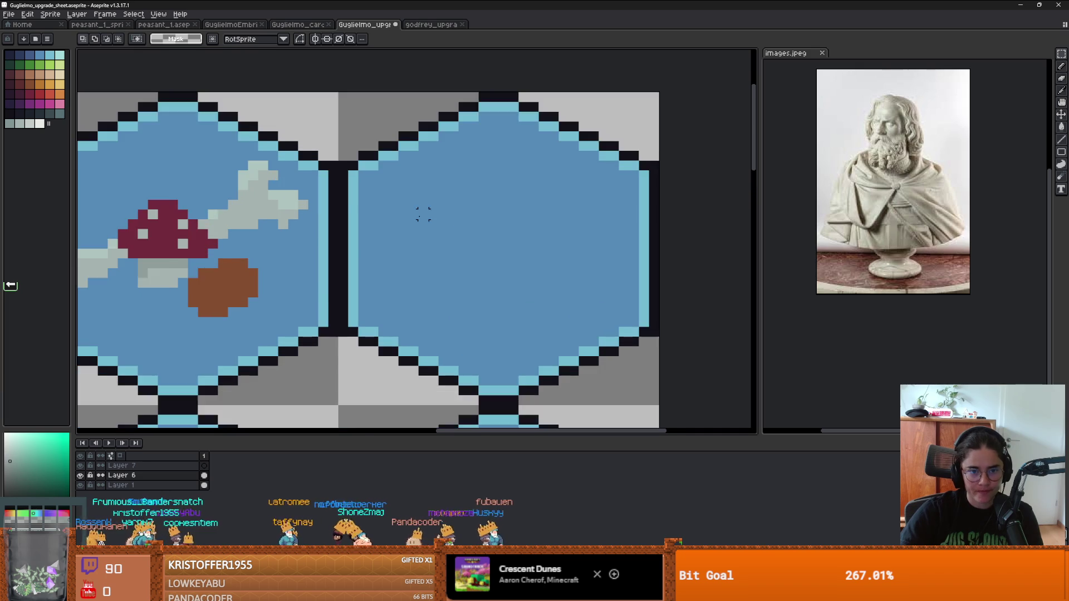
scroll(429, 222, down, 1)
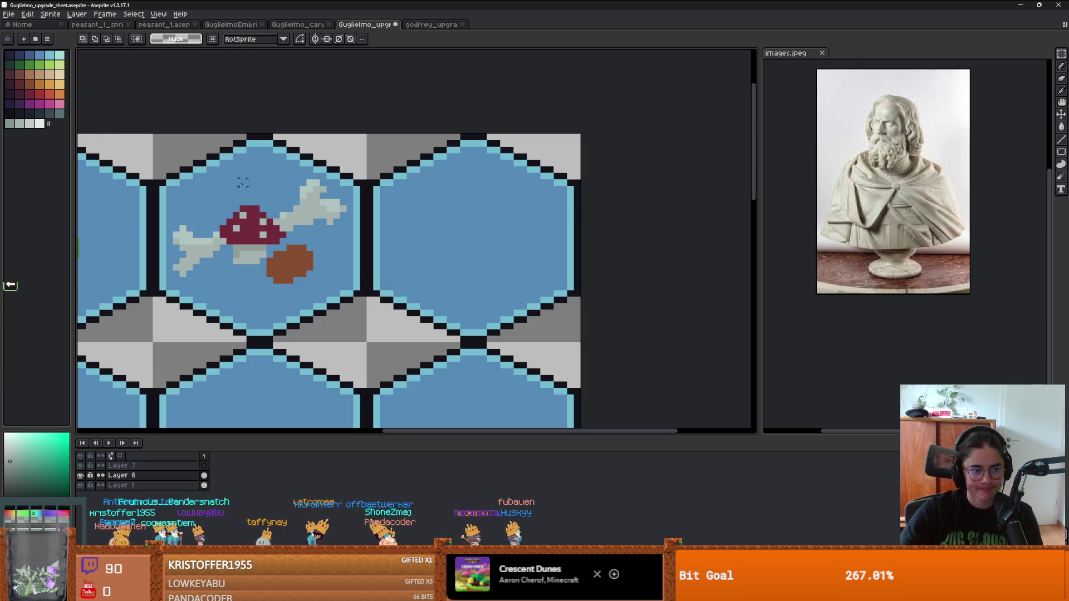
scroll(357, 201, right, 1)
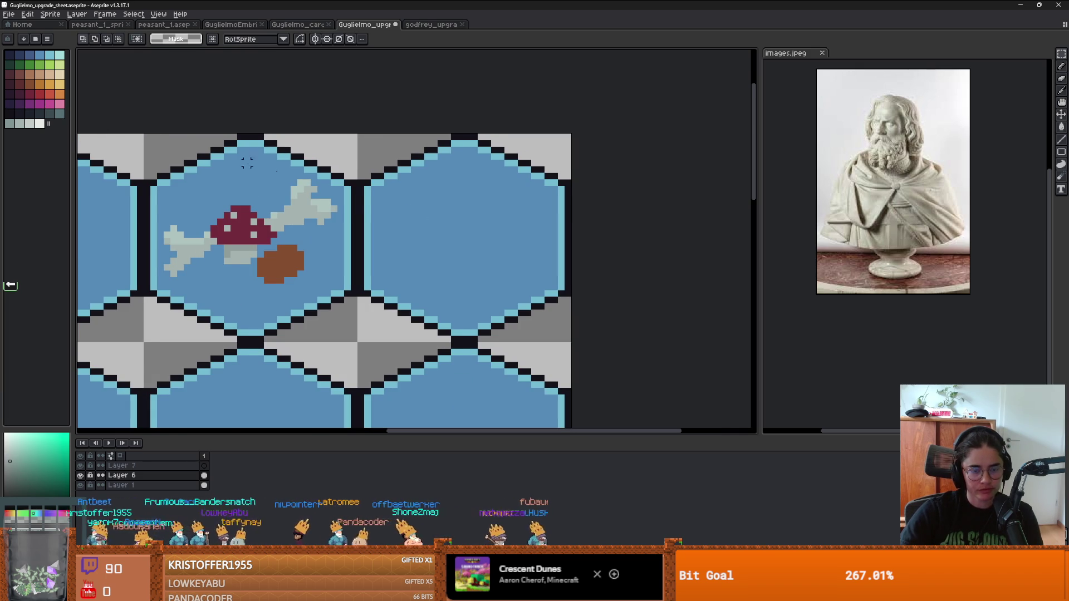
scroll(246, 163, down, 1)
scroll(389, 223, left, 3)
scroll(496, 231, up, 1)
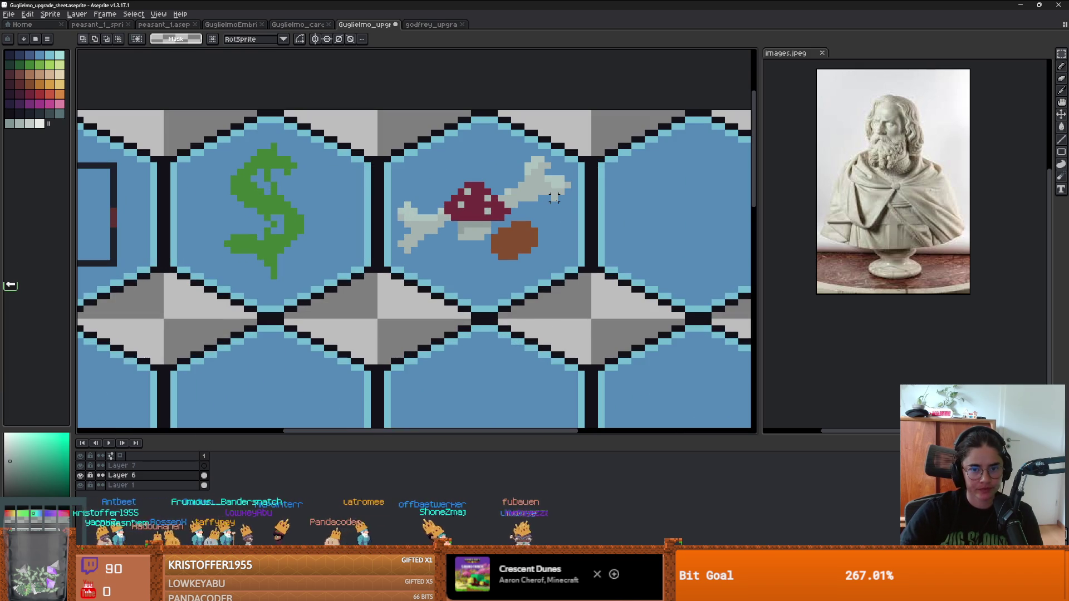
key(b)
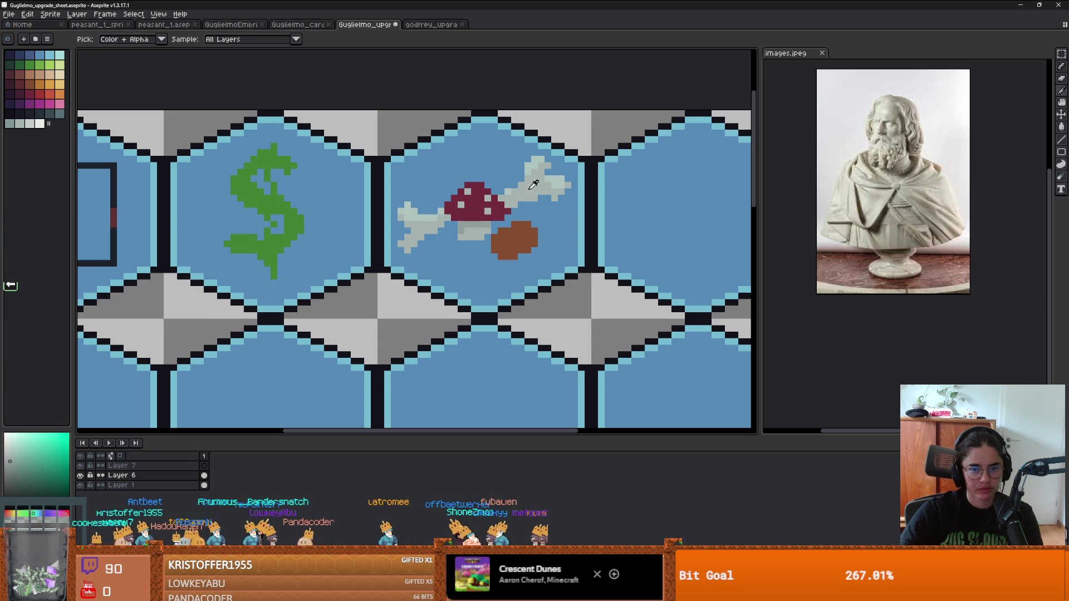
scroll(409, 195, down, 1)
scroll(360, 206, up, 1)
scroll(360, 206, up, 1)
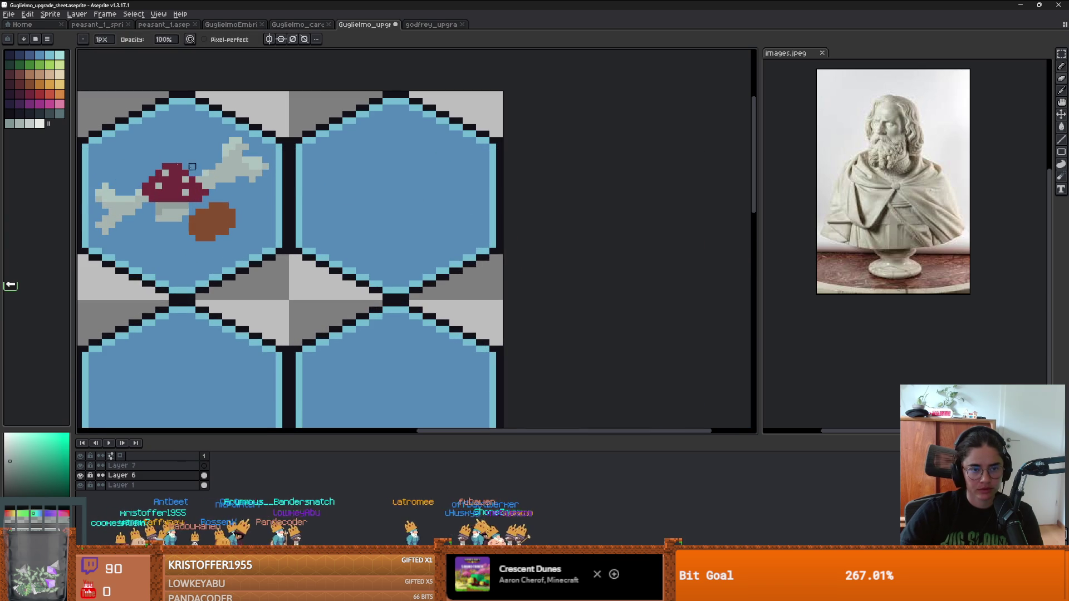
- Pick dark navy, try brush sizes, and erase part of the navy blob in the hexagon
click(18, 57)
key(plus)
key(plus)
key(plus)
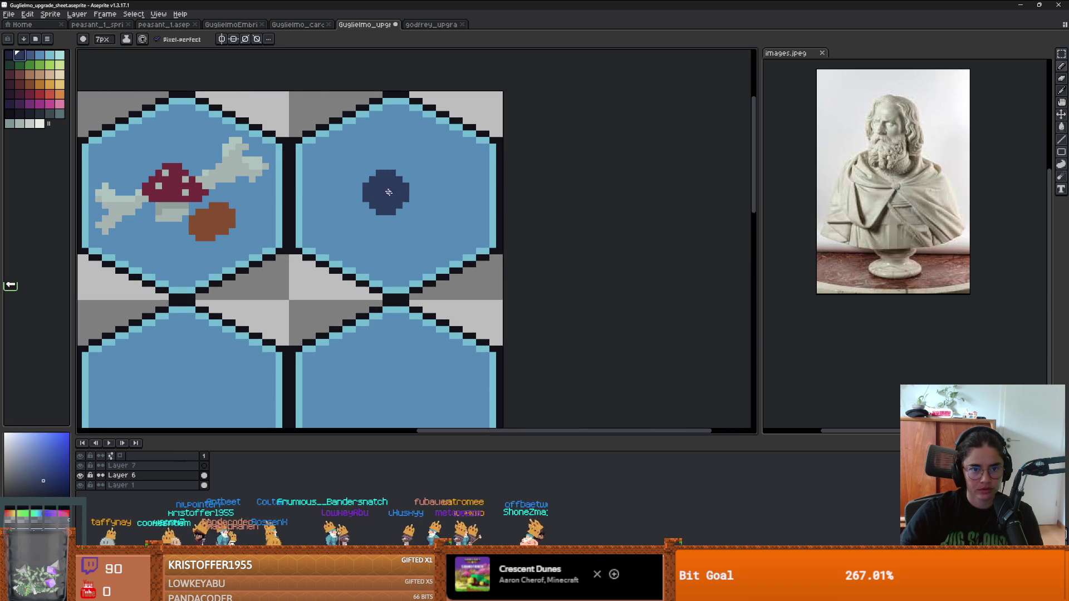
key(plus)
key(plus)
key(plus)
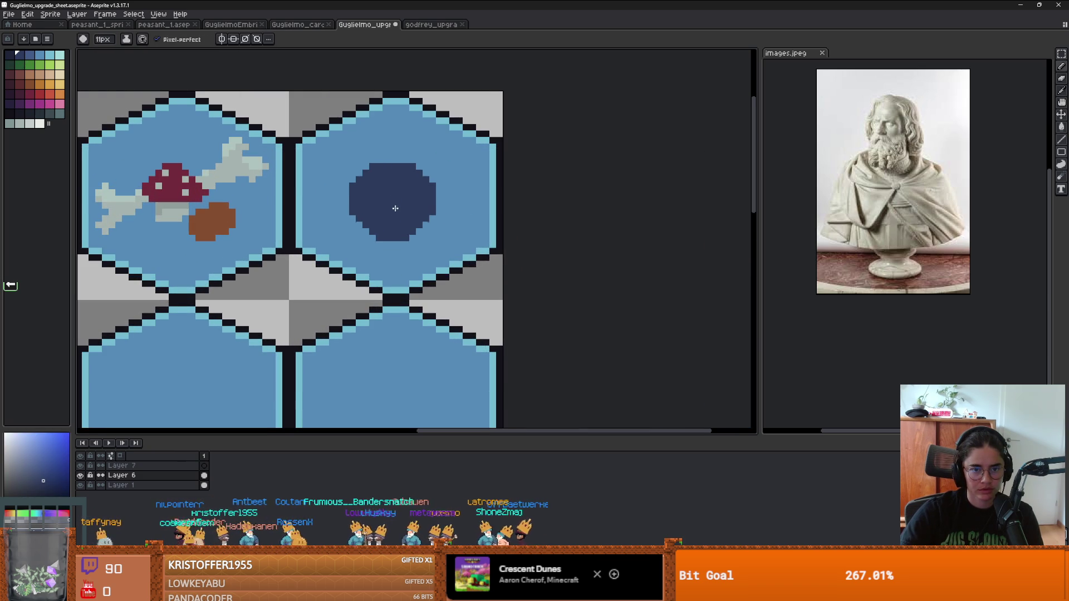
scroll(395, 208, down, 1)
key(minus)
key(minus)
key(minus)
scroll(377, 179, up, 2)
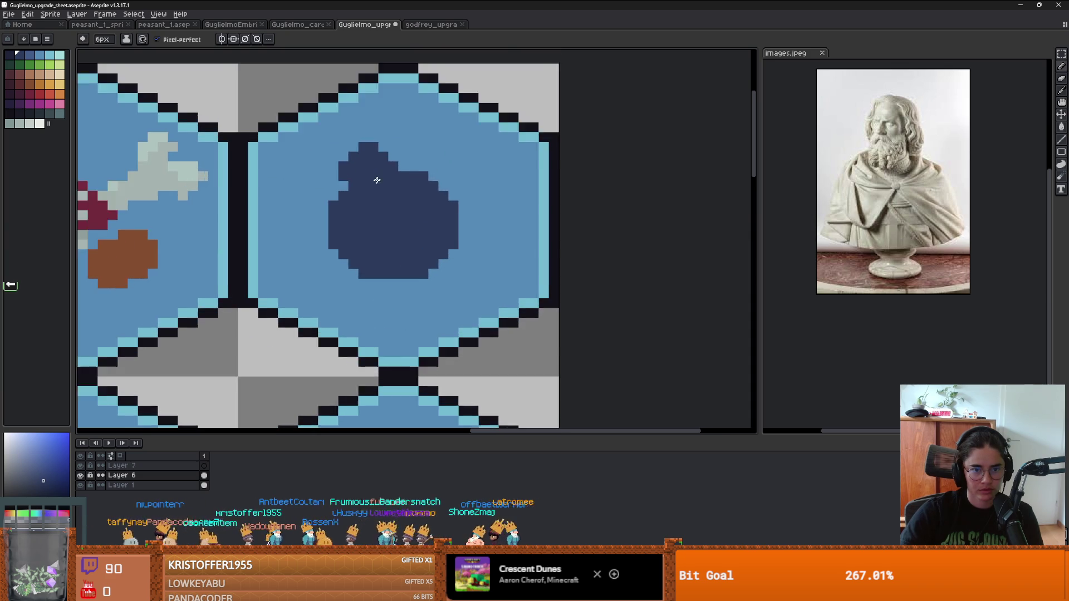
key(minus)
key(minus)
key(minus)
scroll(377, 180, down, 1)
scroll(346, 213, up, 1)
key(e)
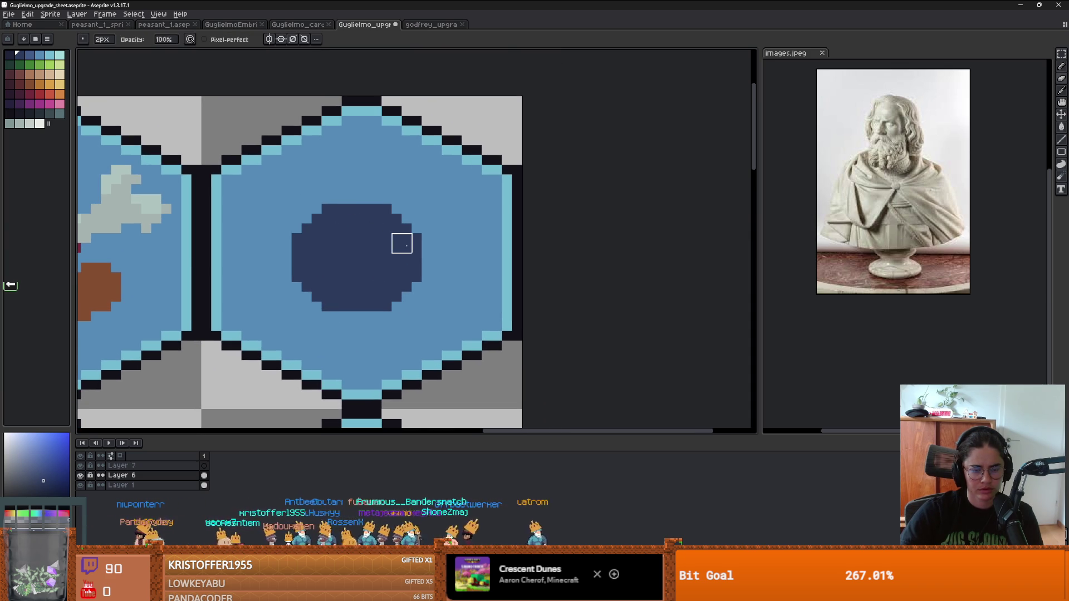
mouse_move(400, 241)
mouse_down()
mouse_move(322, 241)
mouse_move(379, 274)
mouse_up()
- Return to the pencil and set the brush size to 10px
key(b)
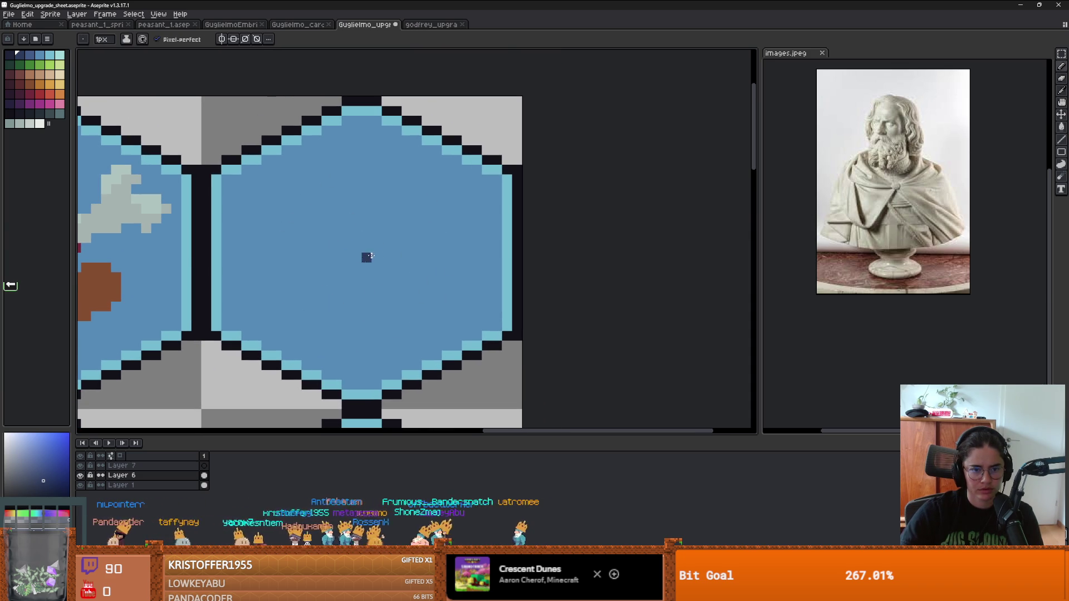
key(plus)
key(plus)
key(plus)
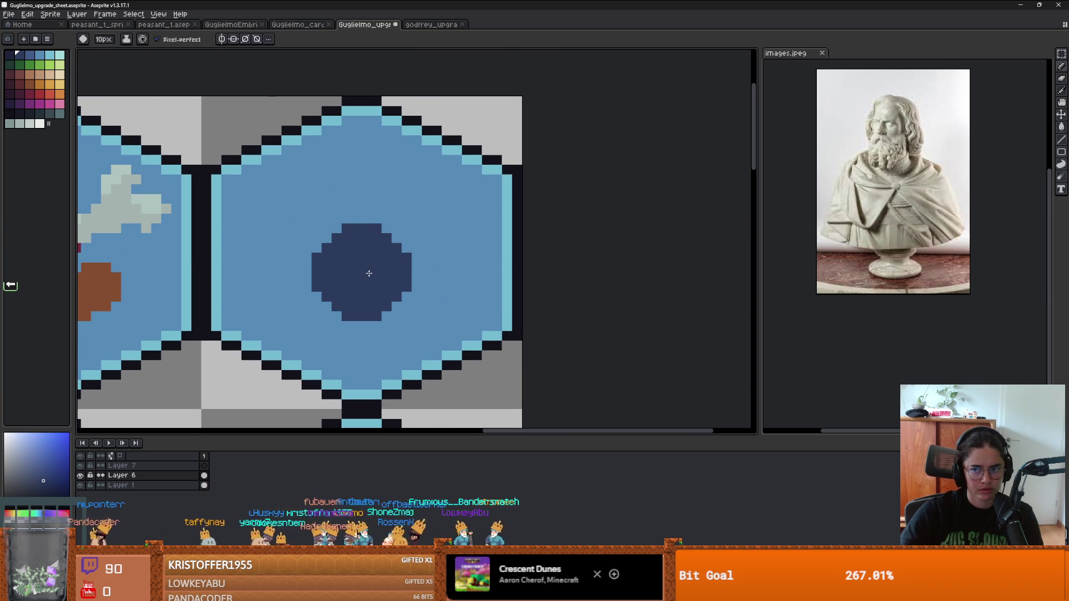
key(minus)
key(minus)
key(plus)
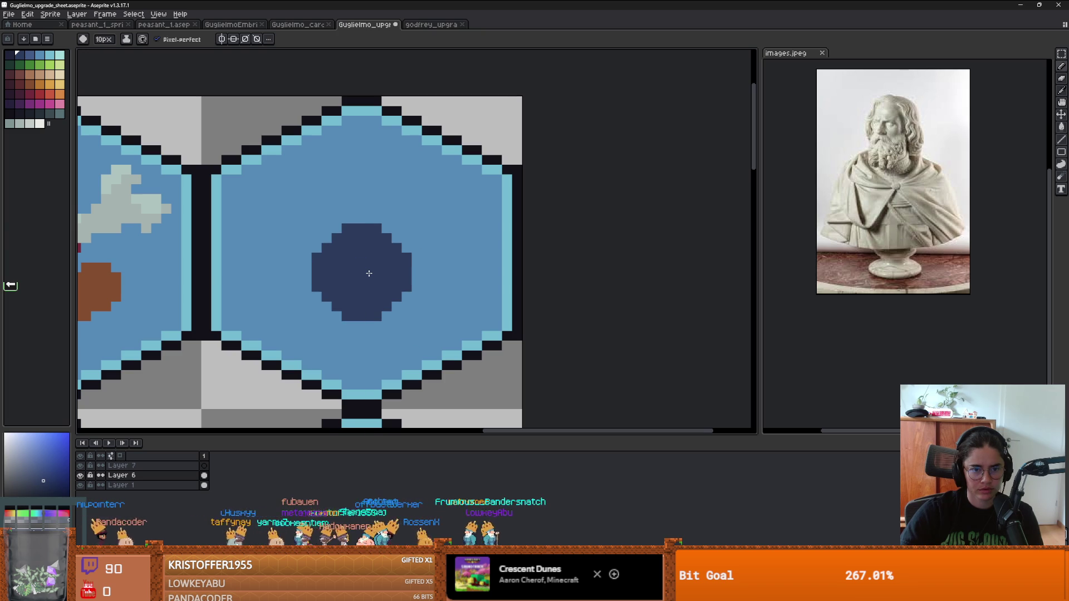
key(plus)
key(minus)
key(minus)
key(plus)
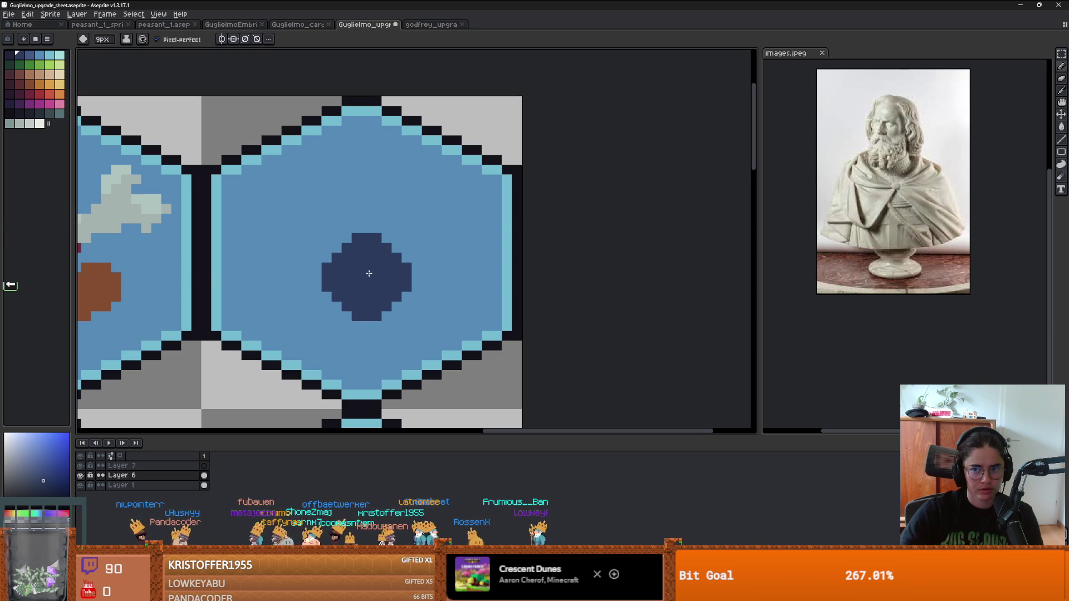
key(minus)
key(minus)
key(minus)
key(plus)
key(plus)
key(plus)
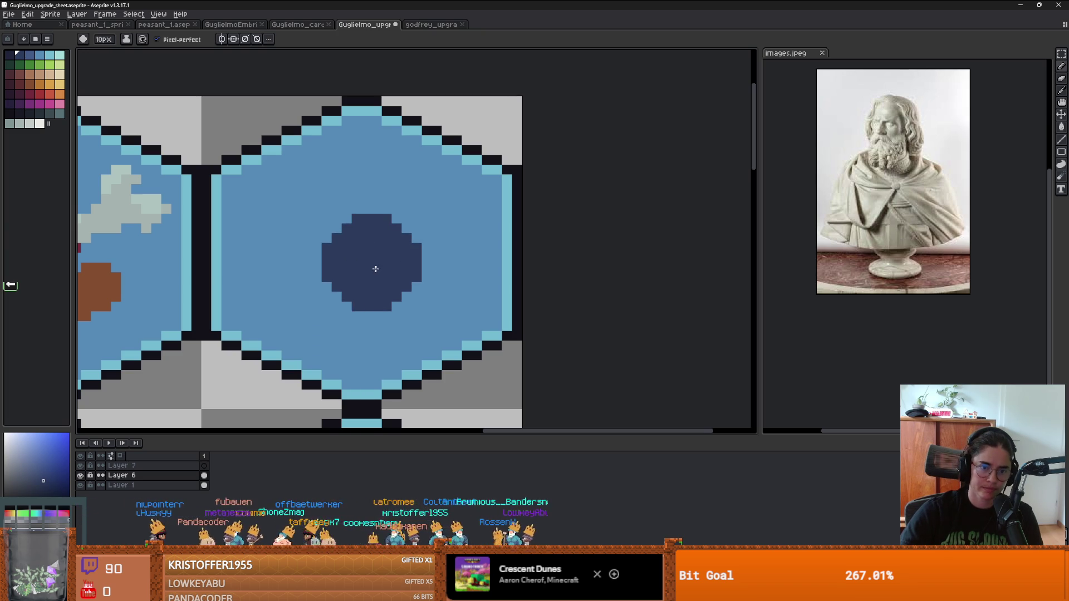
scroll(379, 264, up, 1)
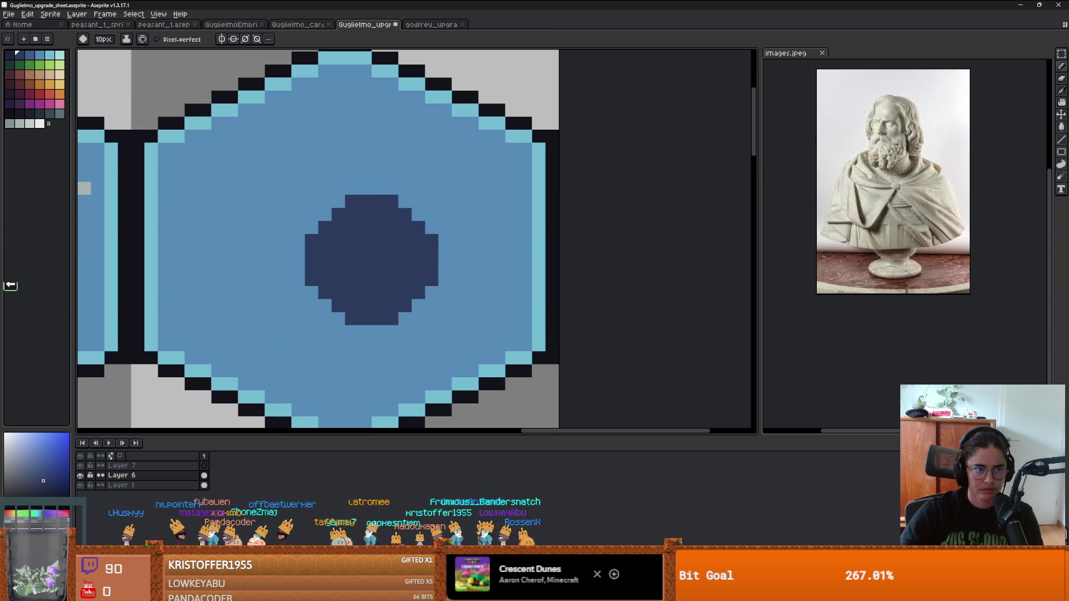
- Try a small green stroke left of the navy blob, then undo it
click(30, 65)
key(minus)
key(minus)
key(minus)
key(minus)
key(minus)
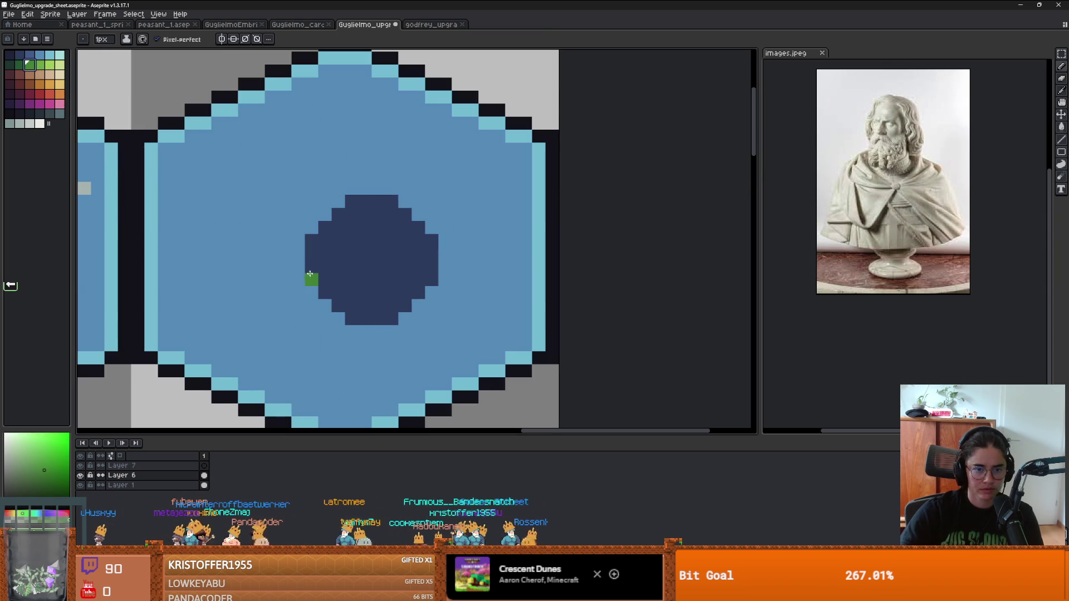
drag(312, 278, 272, 276)
key(ctrl+z)
scroll(334, 278, down, 3)
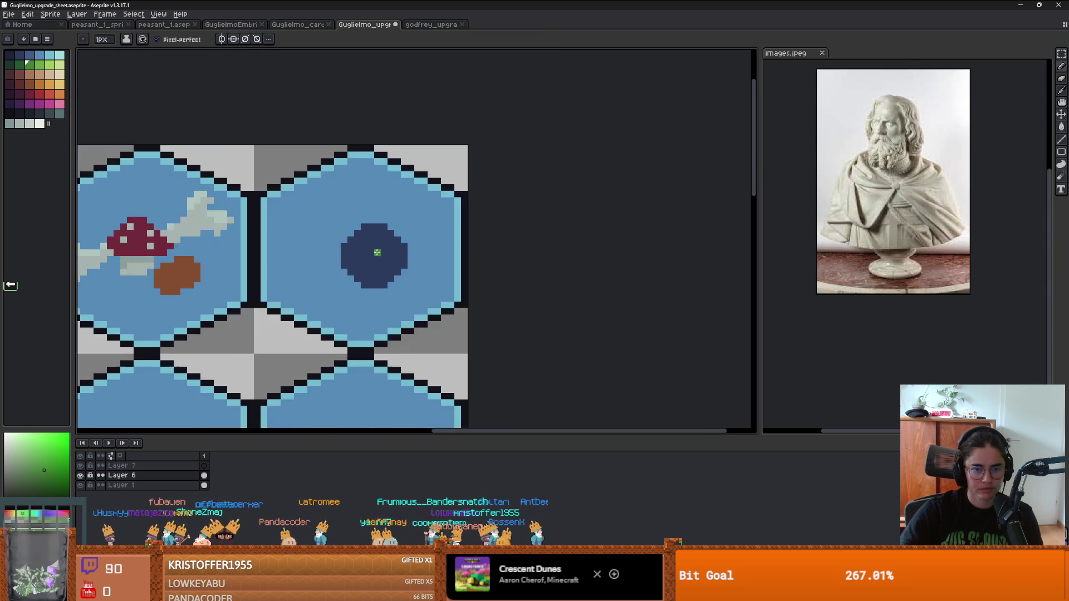
scroll(378, 220, up, 2)
- Paint a crimson mark left of the blob, then cover it with the background blue
click(30, 93)
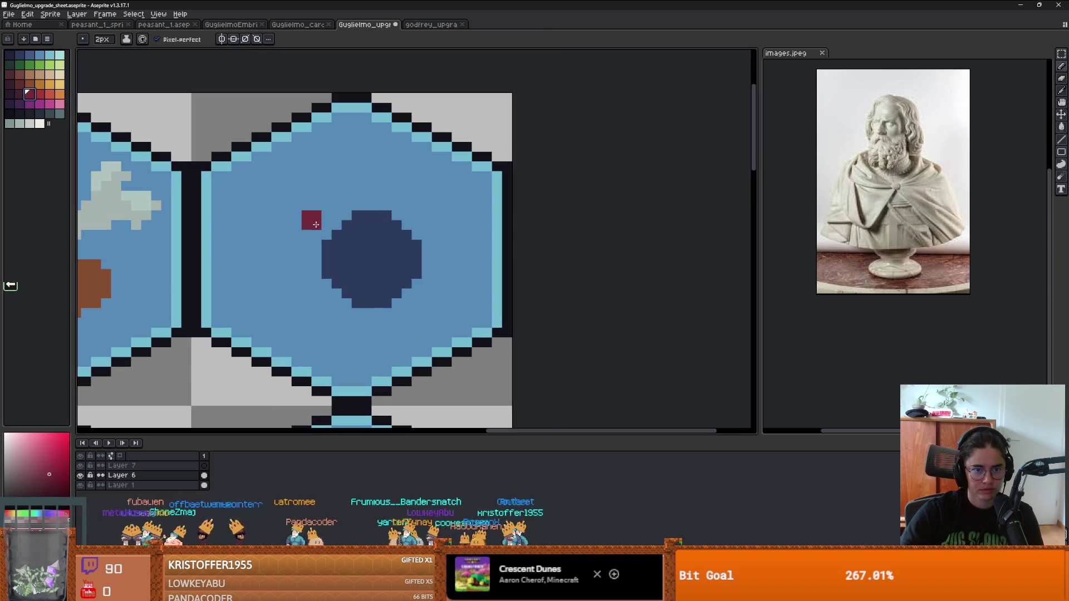
key(plus)
key(plus)
key(plus)
mouse_move(271, 212)
mouse_down()
mouse_move(279, 250)
mouse_move(295, 220)
mouse_up()
scroll(283, 231, up, 2)
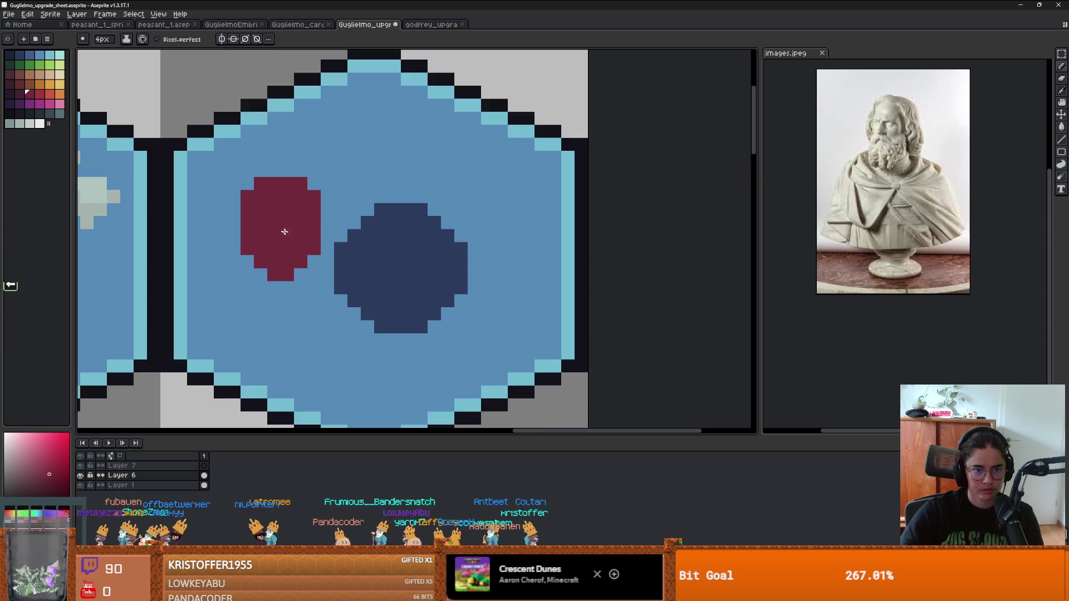
click(34, 56)
drag(278, 167, 400, 234)
key(minus)
key(minus)
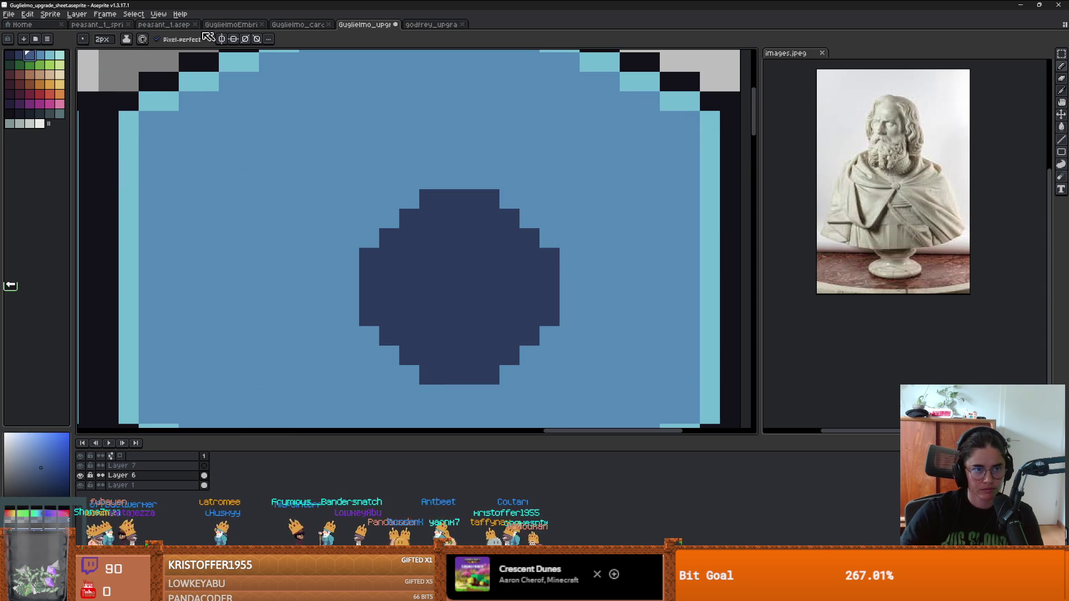
- Browse File > Open Recent and close it without opening a file
click(8, 13)
mouse_move(55, 49)
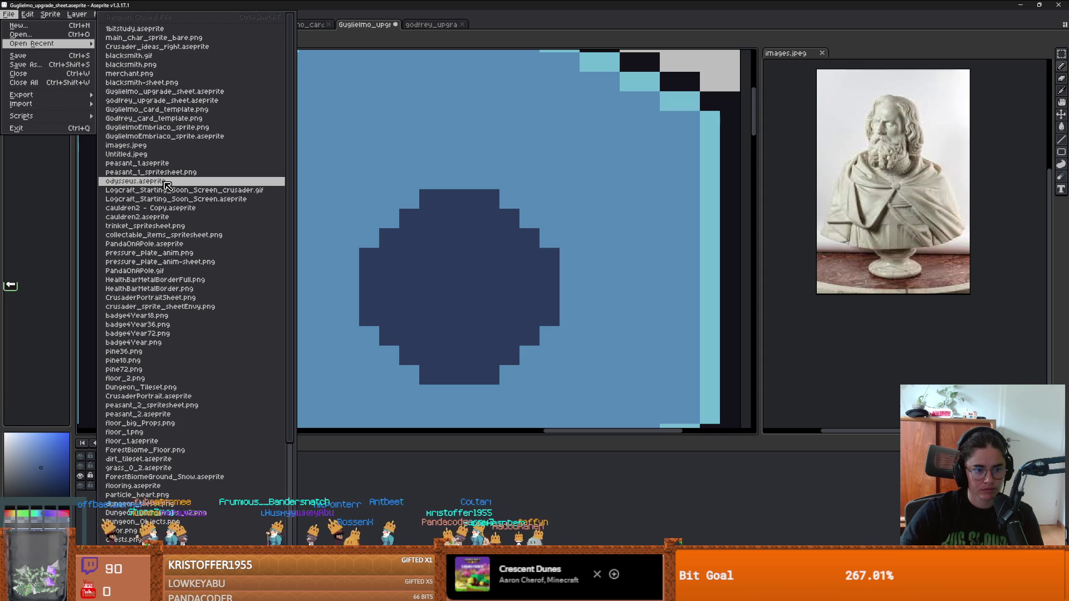
scroll(167, 185, down, 6)
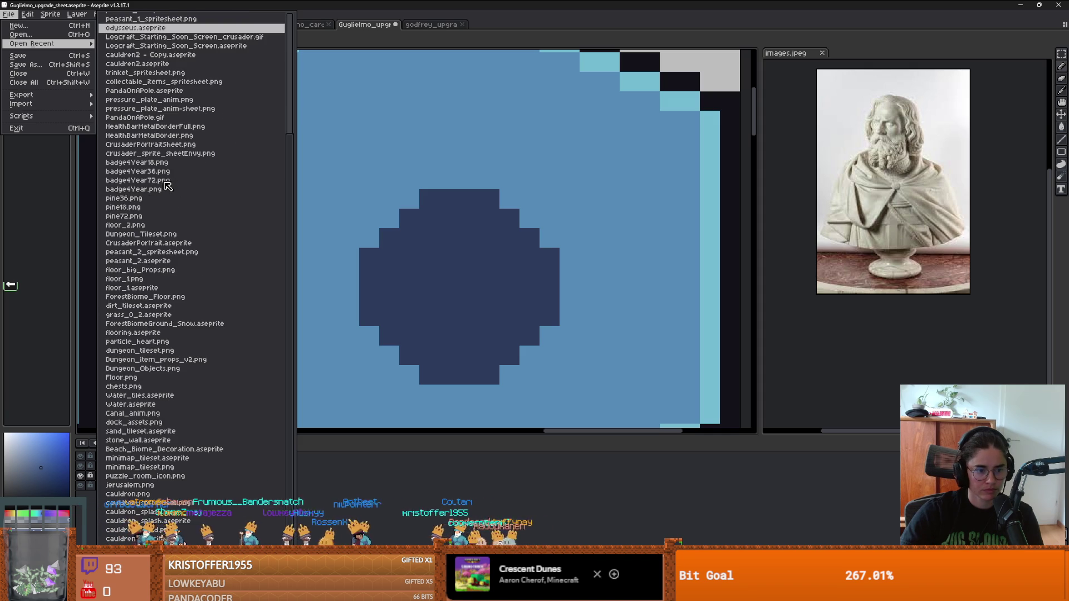
click(393, 191)
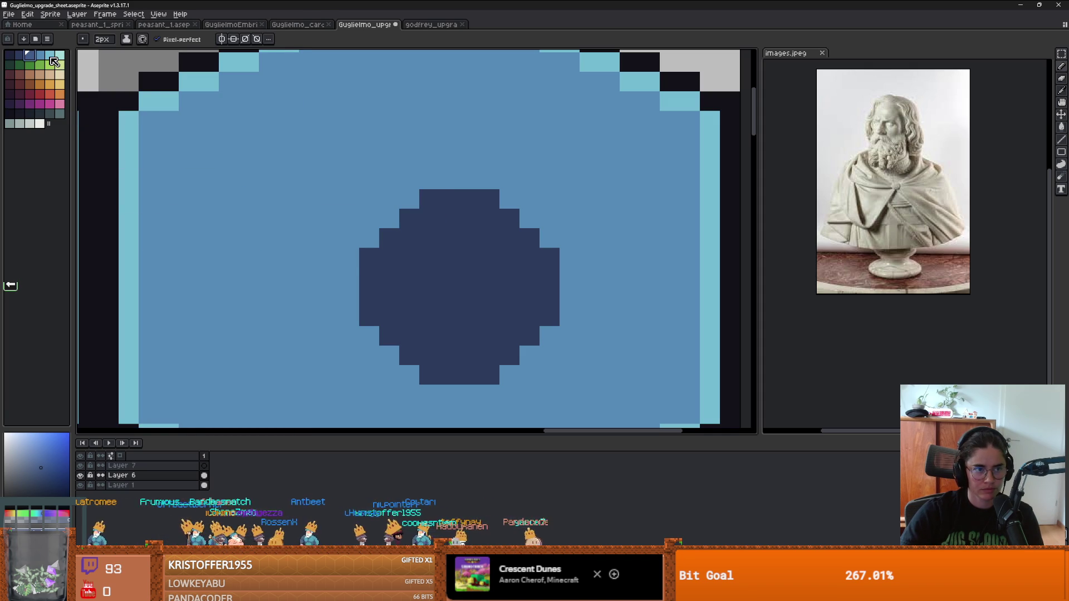
- Draw a potion bottle with a mint outline, dark red cap and red liquid
click(59, 55)
key(minus)
mouse_move(228, 199)
mouse_down()
mouse_move(228, 316)
mouse_move(299, 318)
mouse_move(309, 192)
mouse_up()
click(20, 84)
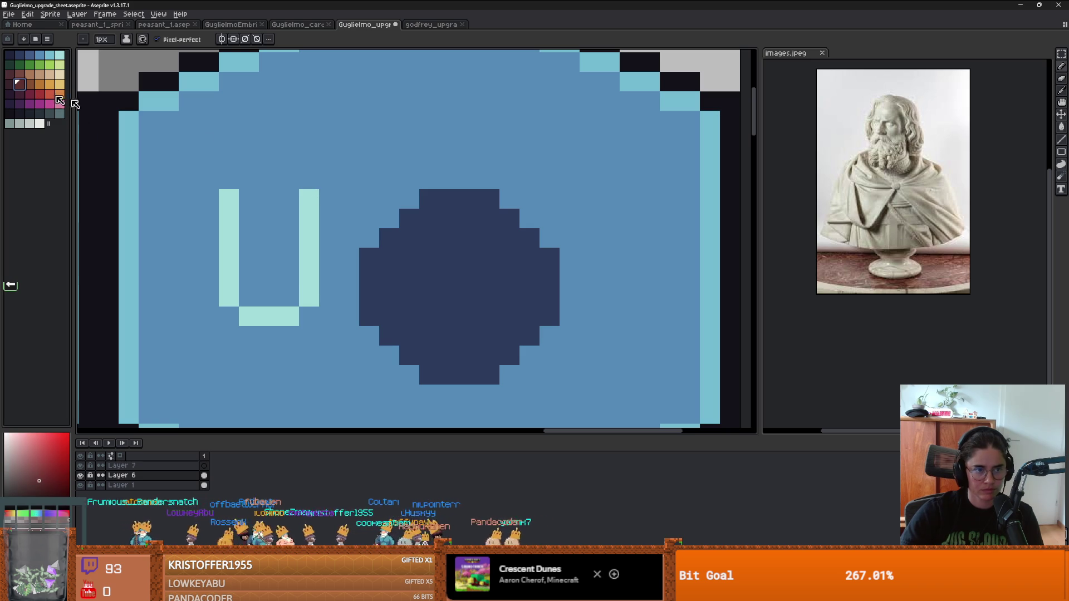
mouse_move(229, 164)
mouse_down()
mouse_move(269, 161)
mouse_move(287, 178)
mouse_move(309, 164)
mouse_up()
click(30, 93)
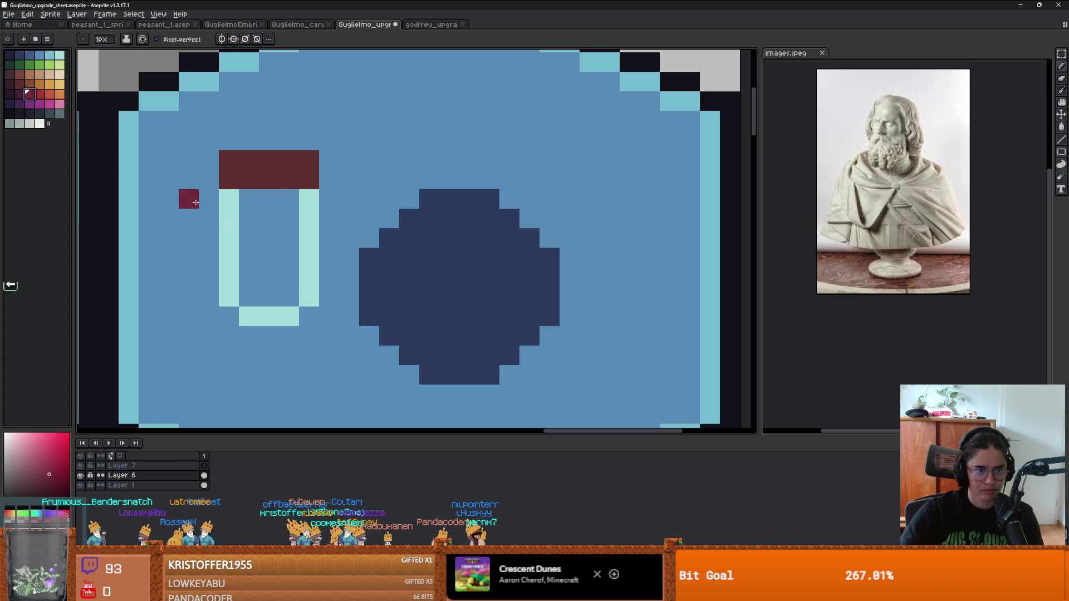
mouse_move(289, 257)
mouse_down()
mouse_move(260, 272)
mouse_move(253, 295)
mouse_move(289, 294)
mouse_up()
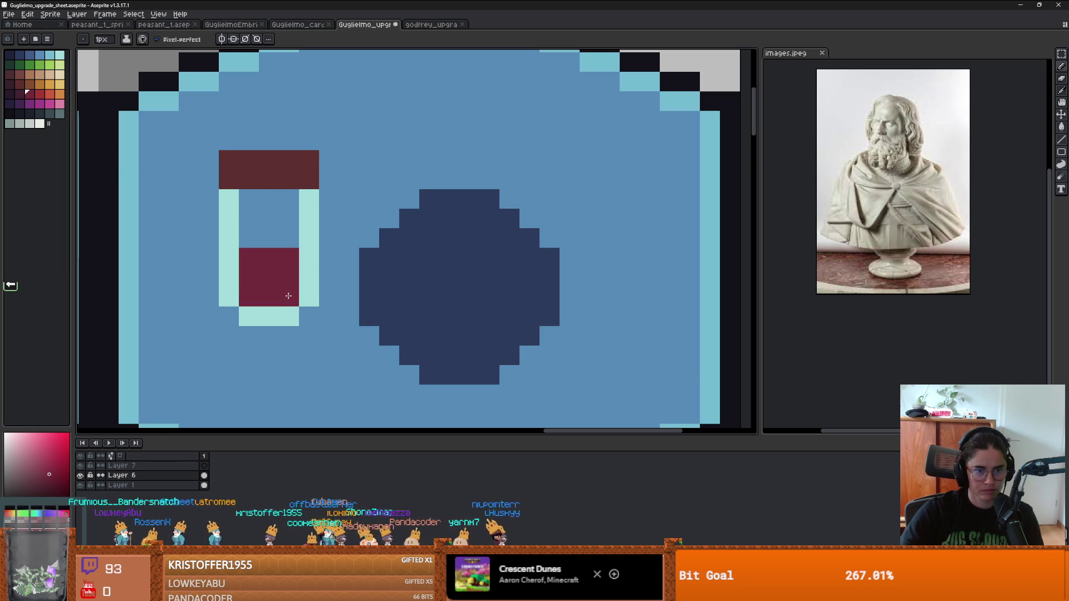
- Draw a light grey fuse rising from the top of the navy bomb
scroll(467, 324, down, 2)
scroll(475, 332, down, 2)
scroll(470, 317, up, 3)
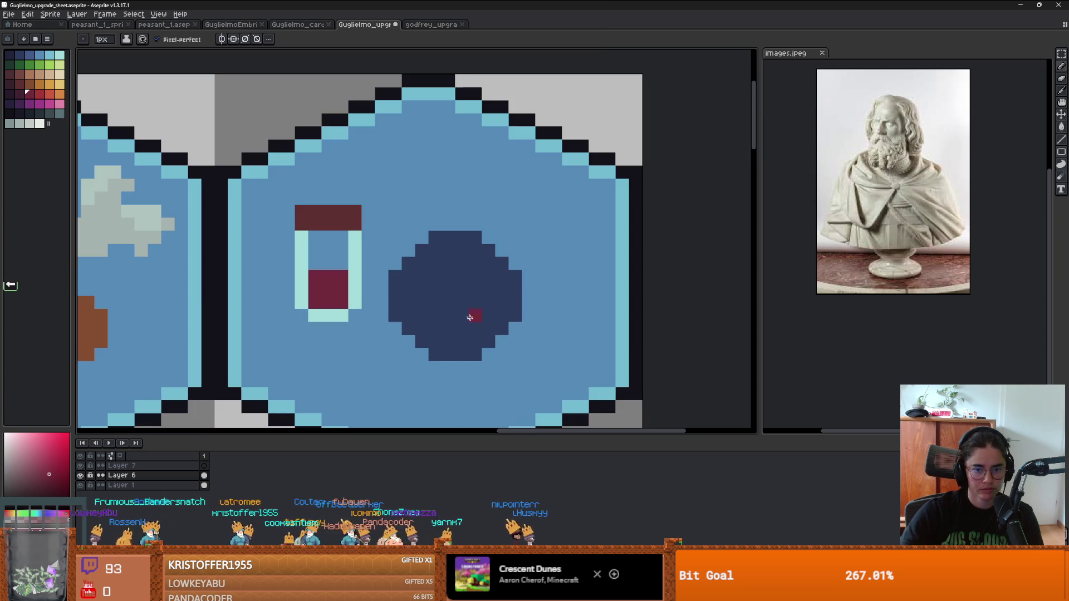
key(bracketright)
key(bracketright)
key(bracketright)
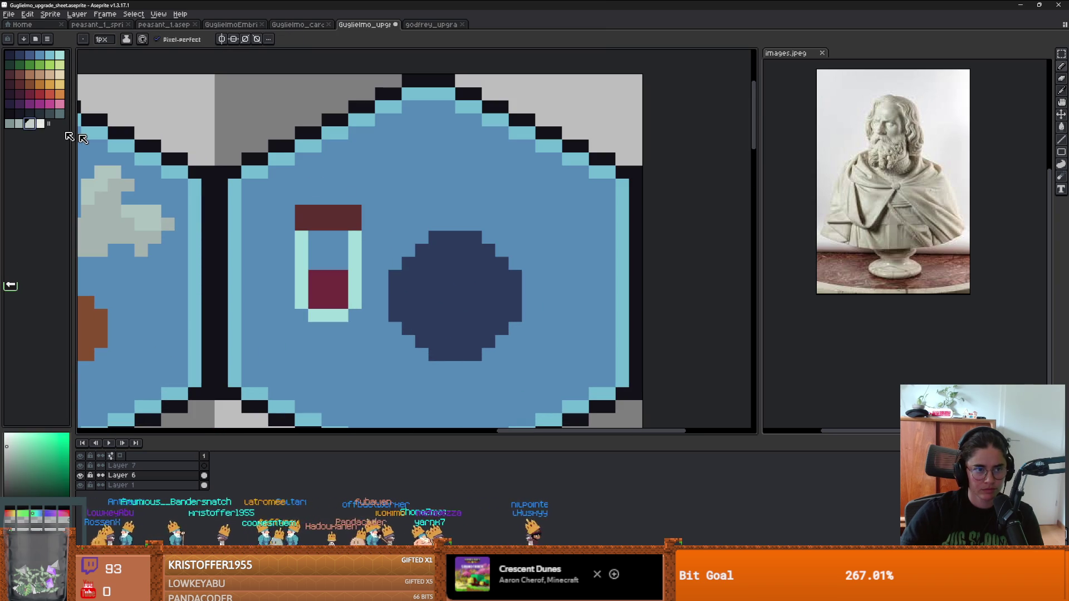
drag(453, 227, 543, 195)
scroll(501, 290, down, 2)
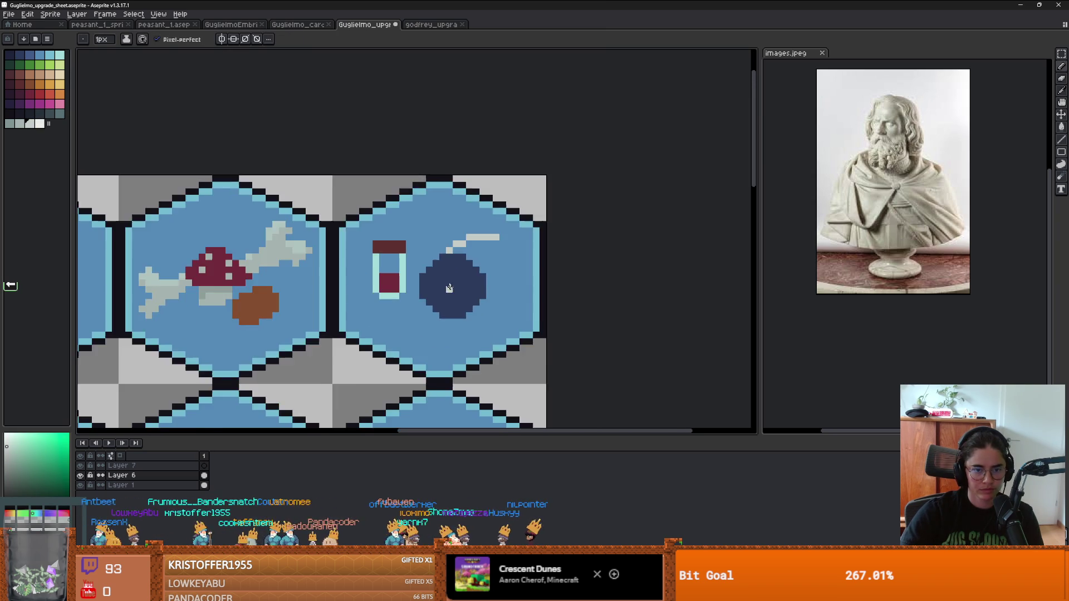
scroll(397, 291, down, 1)
scroll(396, 290, up, 1)
scroll(446, 290, down, 2)
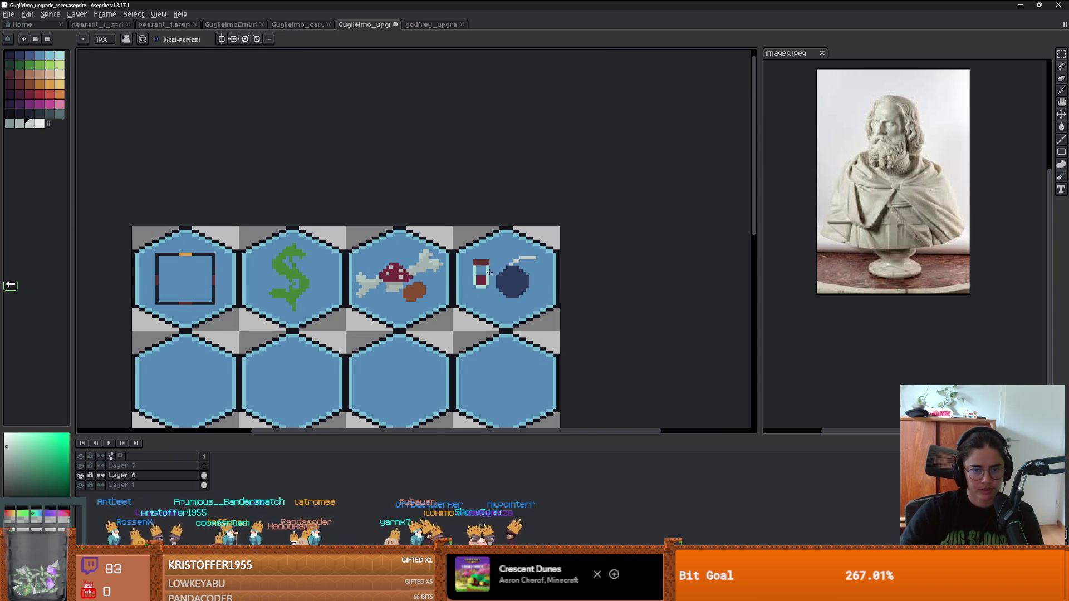
scroll(508, 288, up, 2)
scroll(508, 288, down, 1)
scroll(508, 289, up, 2)
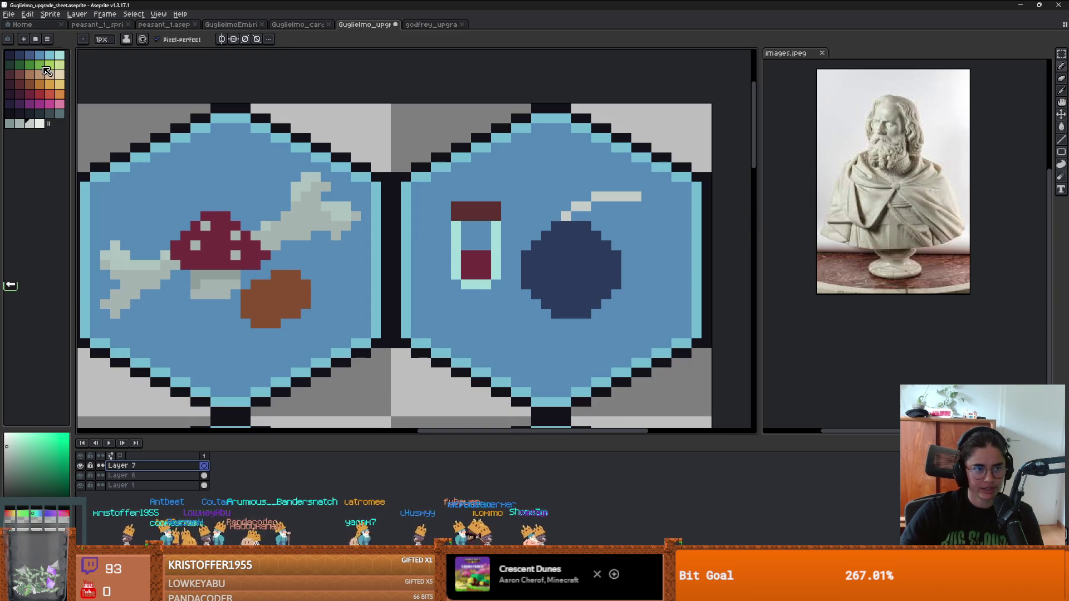
click(43, 66)
- Paint a green upward arrow beside the bomb in the fourth hex icon and erase stray pixels
key(plus)
key(plus)
mouse_move(617, 295)
mouse_down()
mouse_move(640, 301)
mouse_move(668, 331)
mouse_move(506, 331)
mouse_move(568, 310)
mouse_up()
scroll(644, 312, up, 1)
key(minus)
key(minus)
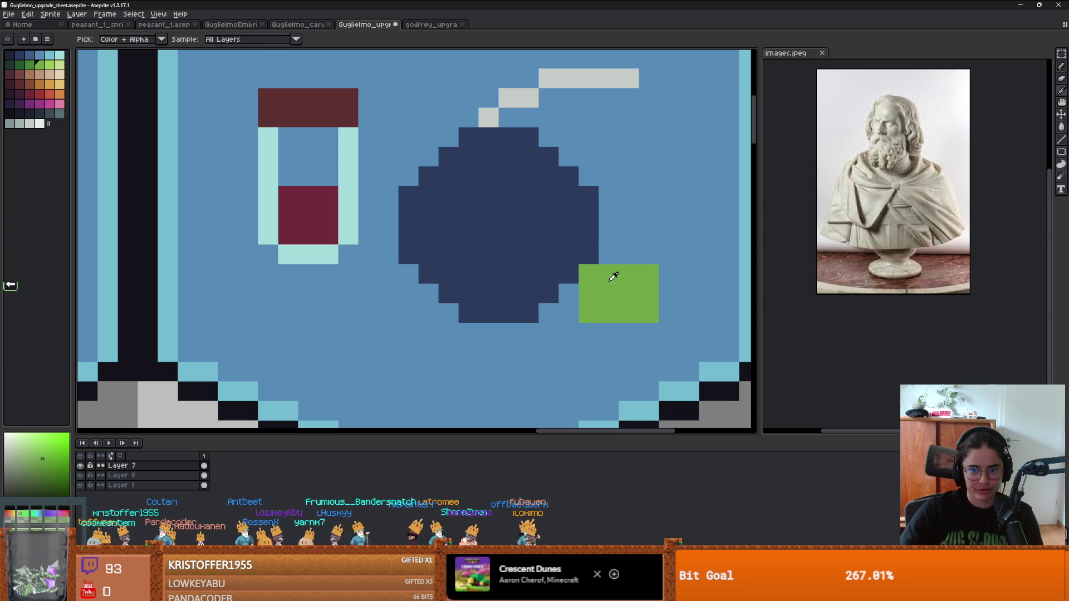
mouse_move(608, 216)
mouse_down()
mouse_move(612, 277)
mouse_move(620, 234)
mouse_move(585, 203)
mouse_move(656, 197)
mouse_move(592, 178)
mouse_move(650, 176)
mouse_move(627, 138)
mouse_move(568, 175)
mouse_up()
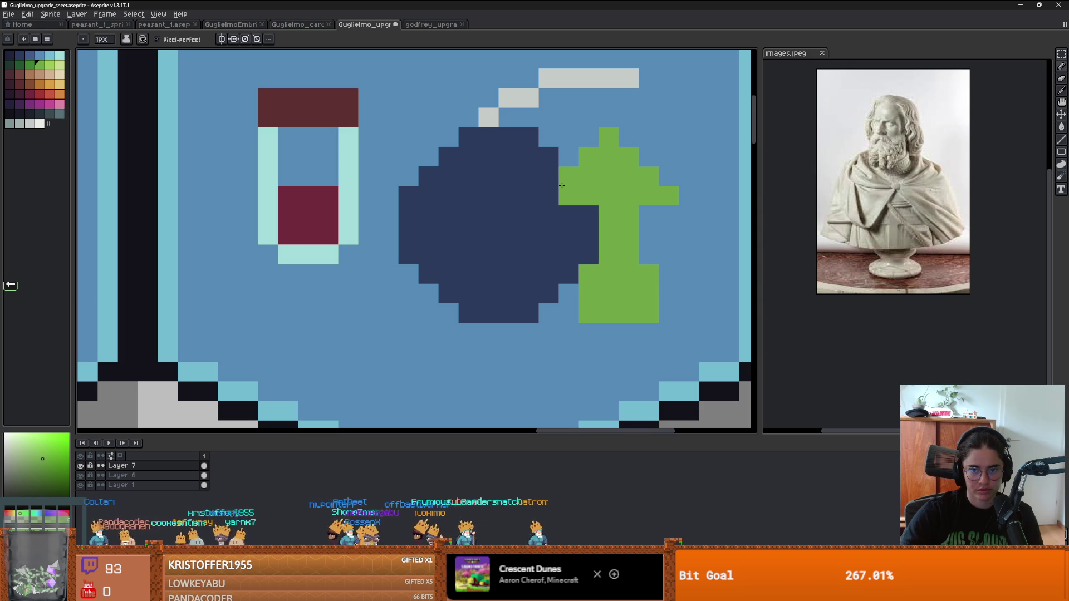
click(550, 193)
drag(589, 212, 568, 313)
key(e)
drag(649, 273, 648, 312)
drag(569, 274, 568, 322)
- Zoom out to check the top row of icons, then switch to the Godot editor
scroll(569, 323, down, 5)
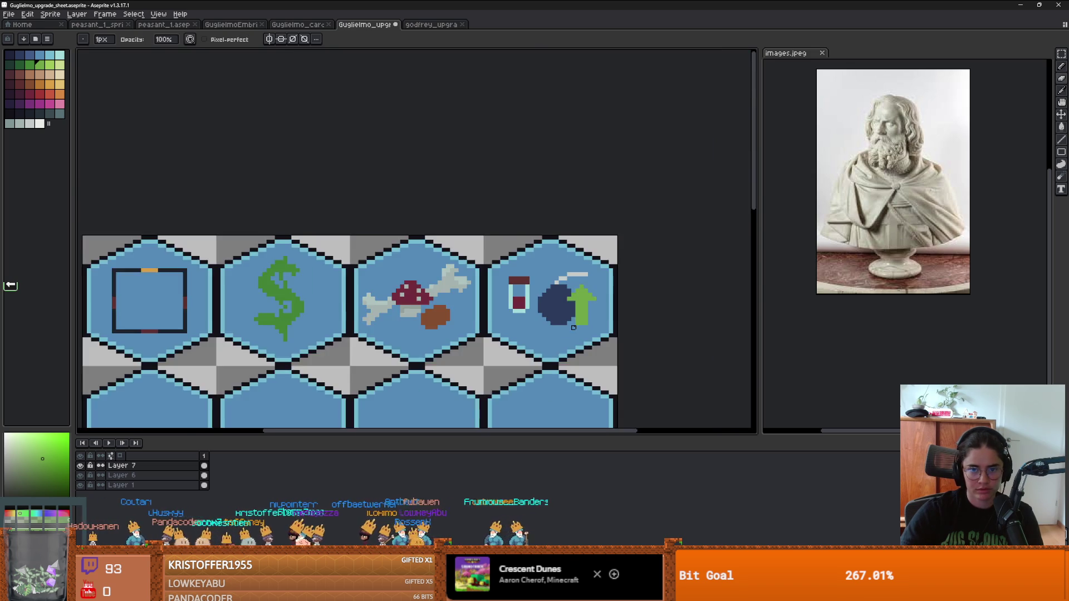
scroll(517, 249, up, 1)
scroll(517, 249, down, 1)
scroll(517, 248, up, 3)
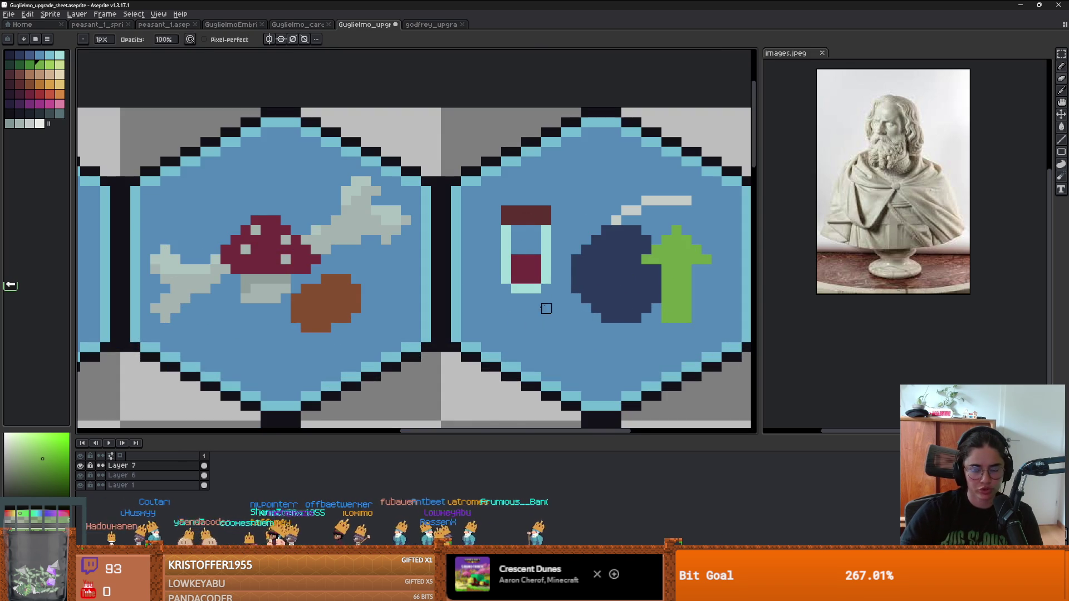
scroll(516, 249, down, 3)
scroll(421, 282, up, 1)
mouse_move(421, 282)
mouse_down()
mouse_move(388, 247)
mouse_move(394, 238)
mouse_move(365, 233)
mouse_move(326, 284)
mouse_up()
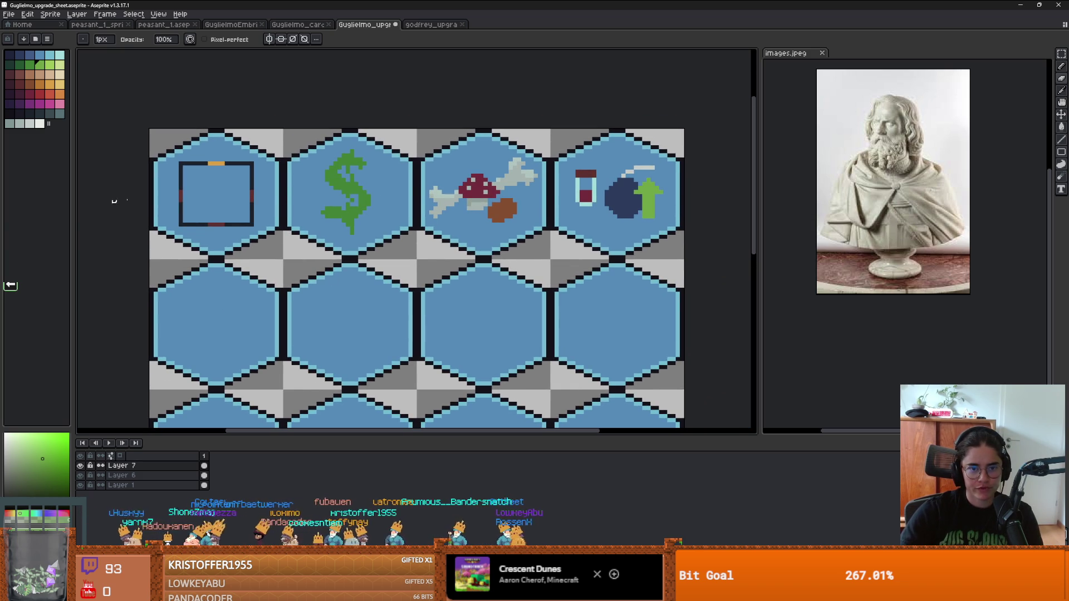
scroll(314, 221, up, 2)
scroll(323, 211, down, 1)
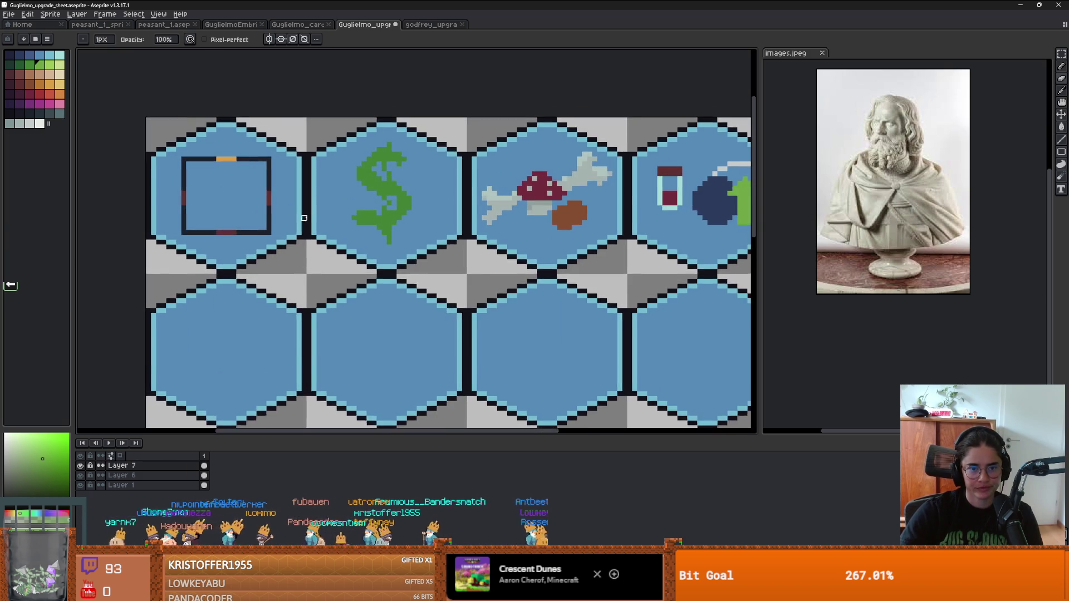
mouse_move(381, 204)
mouse_down()
mouse_move(415, 259)
mouse_move(424, 235)
mouse_up()
scroll(363, 235, up, 1)
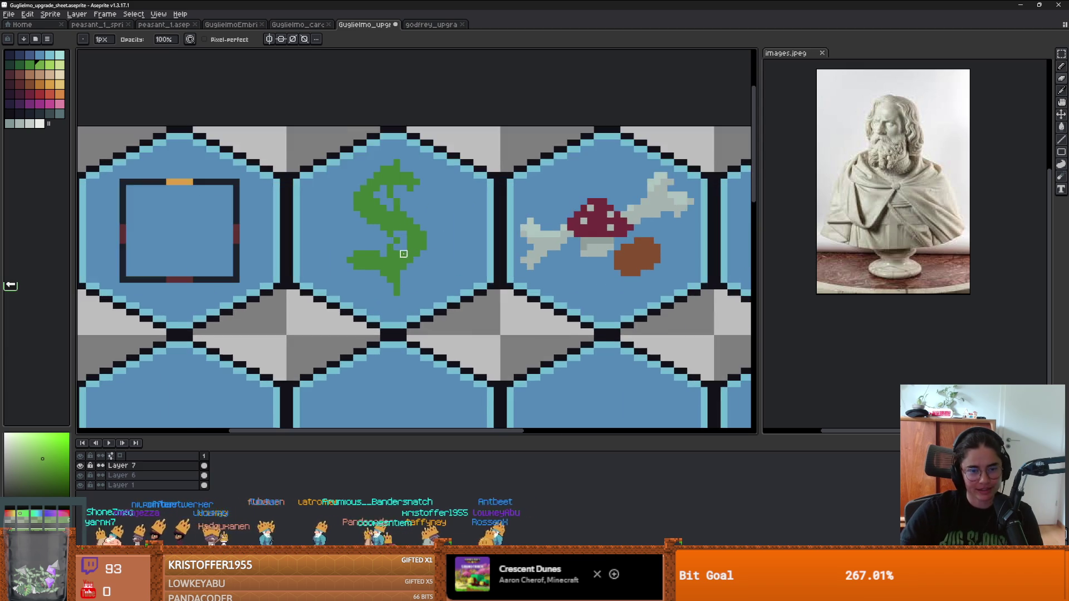
scroll(401, 239, down, 2)
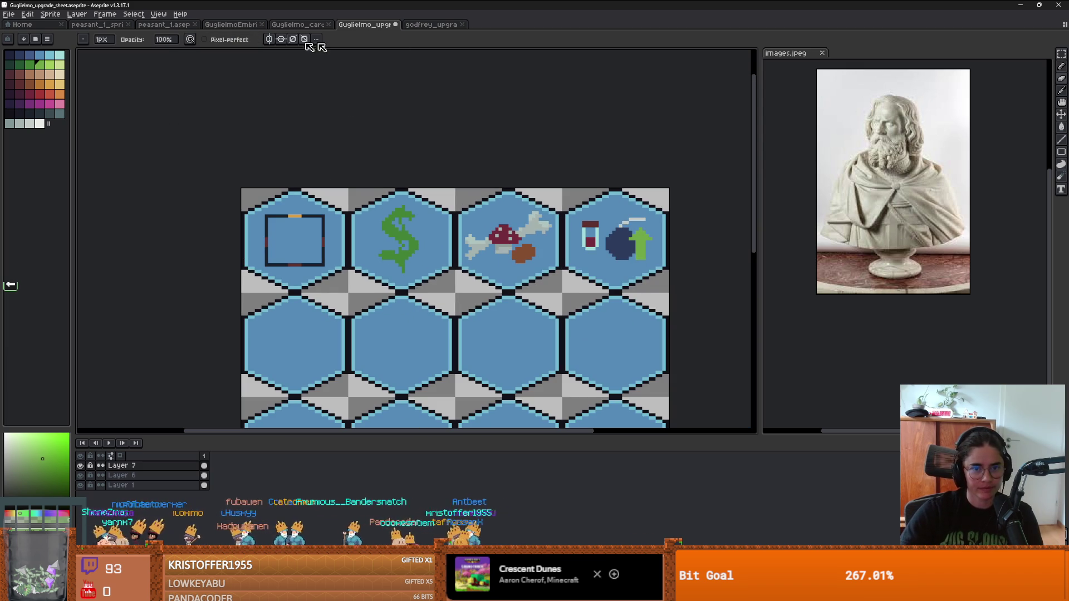
key(alt+Tab)
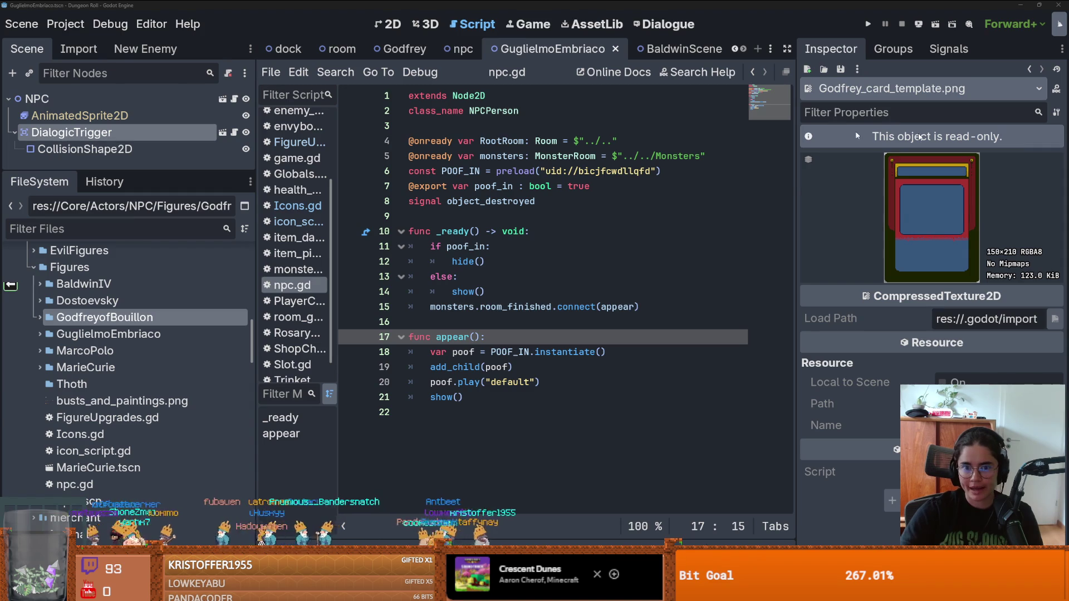
- Return to Godot's npc.gd script and expand, then collapse, the GodfreyofBouillon folder
key(alt+Tab)
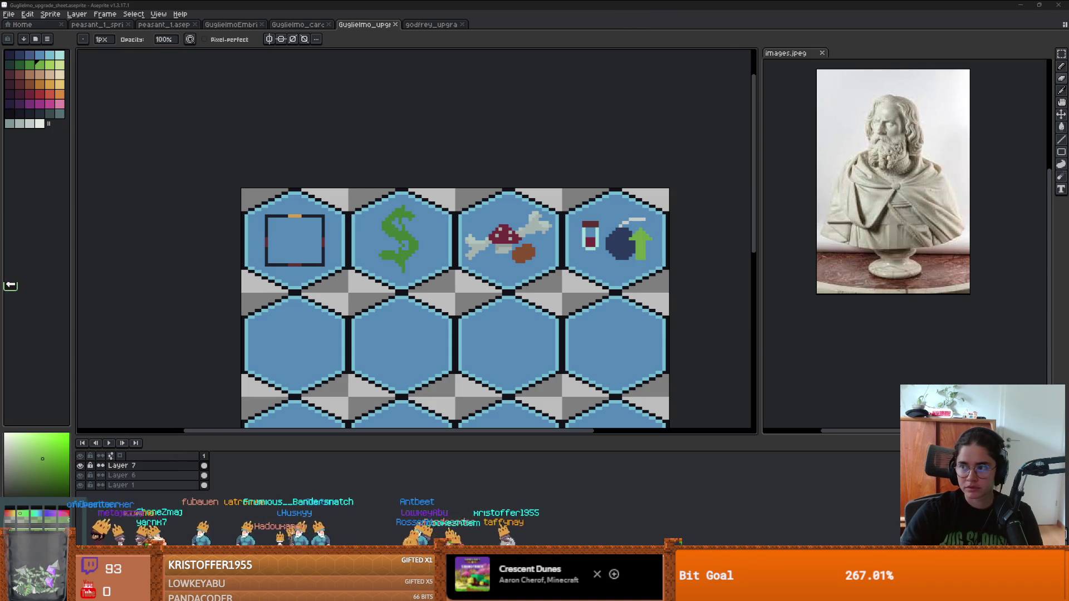
key(alt+Tab)
click(616, 223)
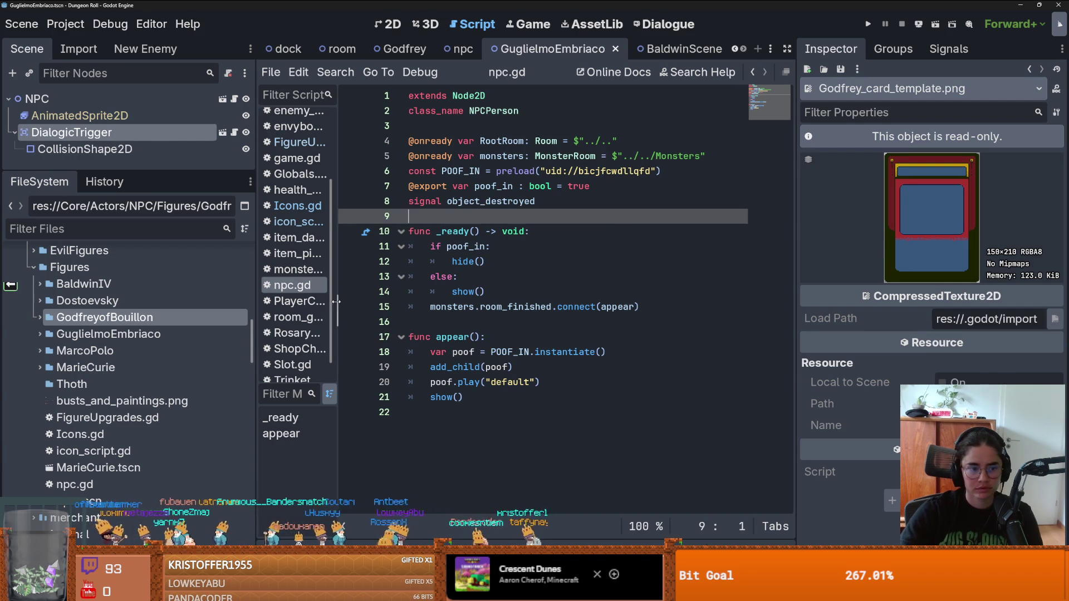
click(40, 318)
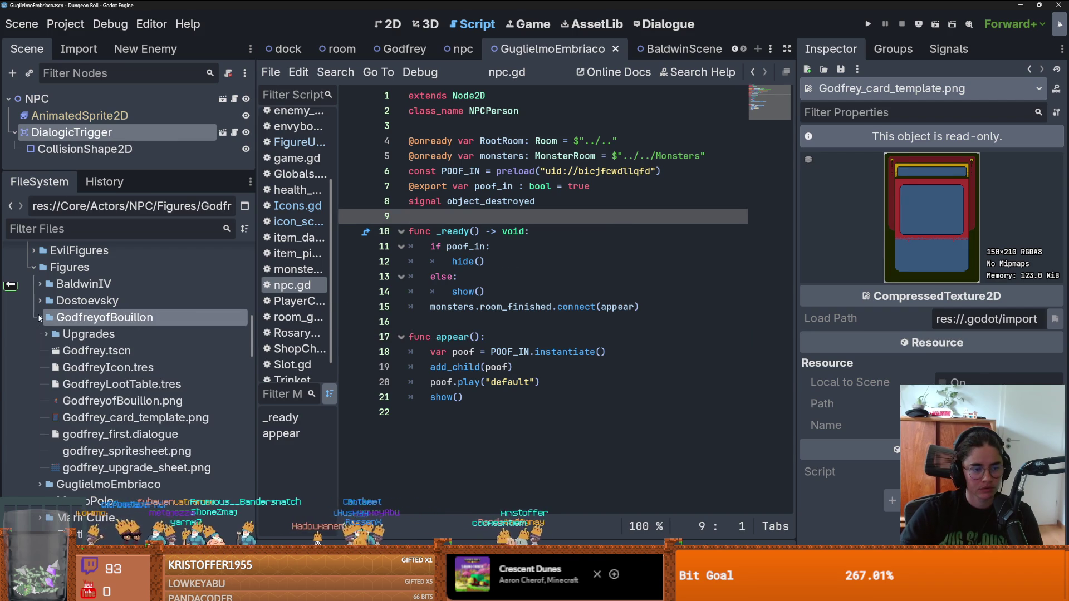
click(40, 317)
- Expand the GuglielmoEmbriaco folder, view its Create New options and cancel, then return to Aseprite
click(40, 334)
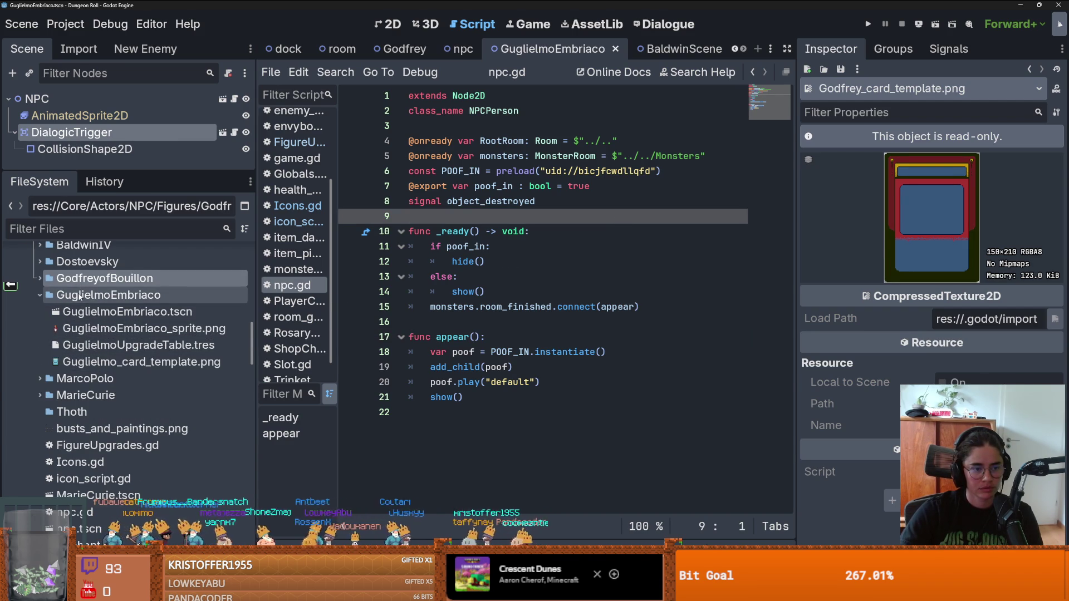
click(56, 298)
right_click(89, 298)
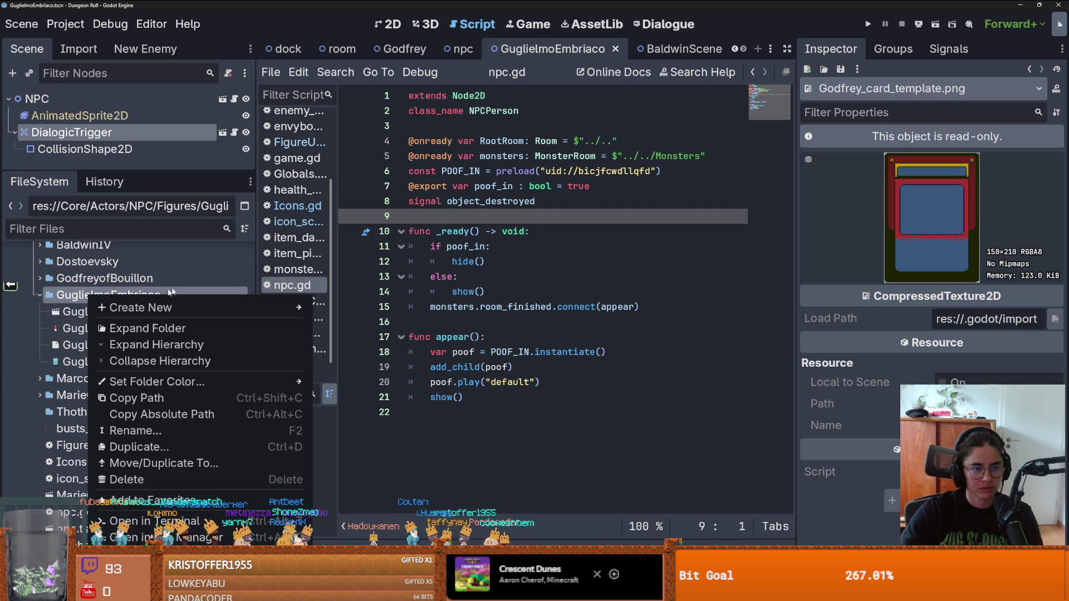
mouse_move(278, 307)
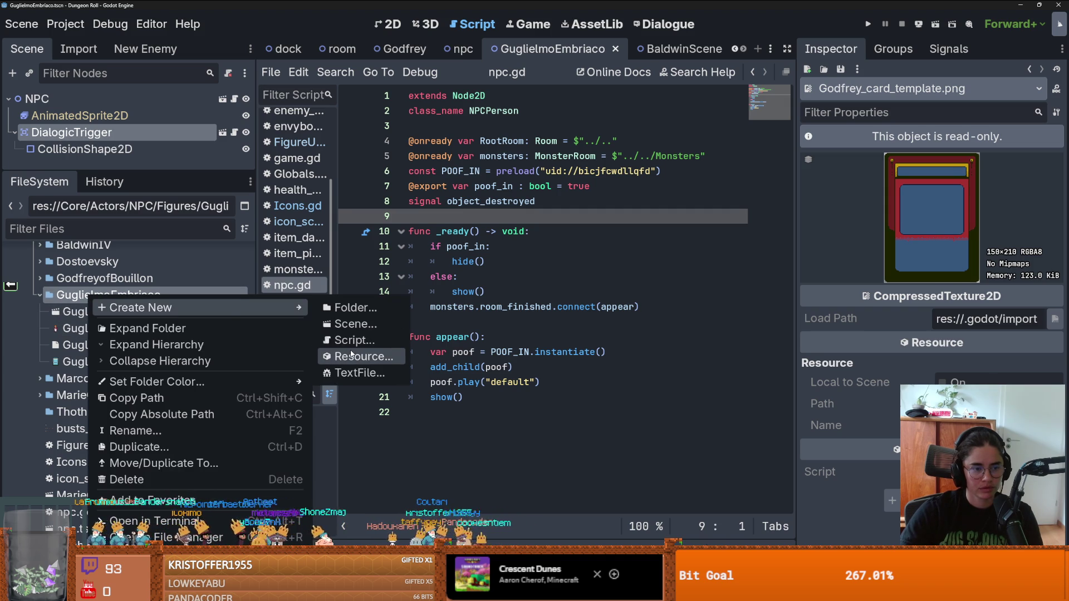
click(77, 313)
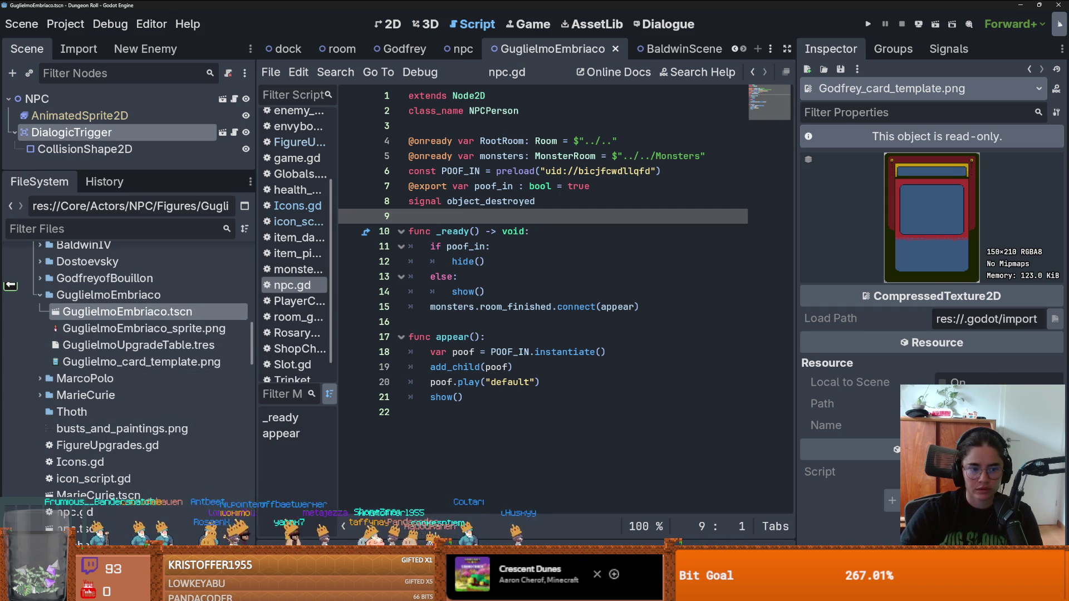
key(alt+Tab)
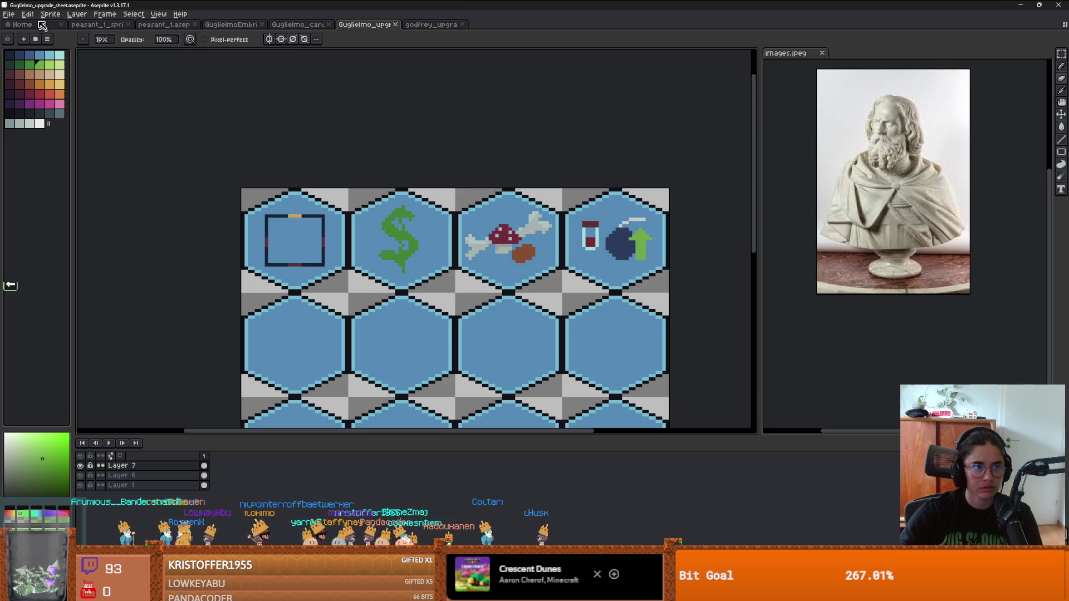
- Save the upgrade sheet as Guglielmo_upgrade_sheet.png, with png files (*.png) as the save type
click(9, 13)
click(52, 65)
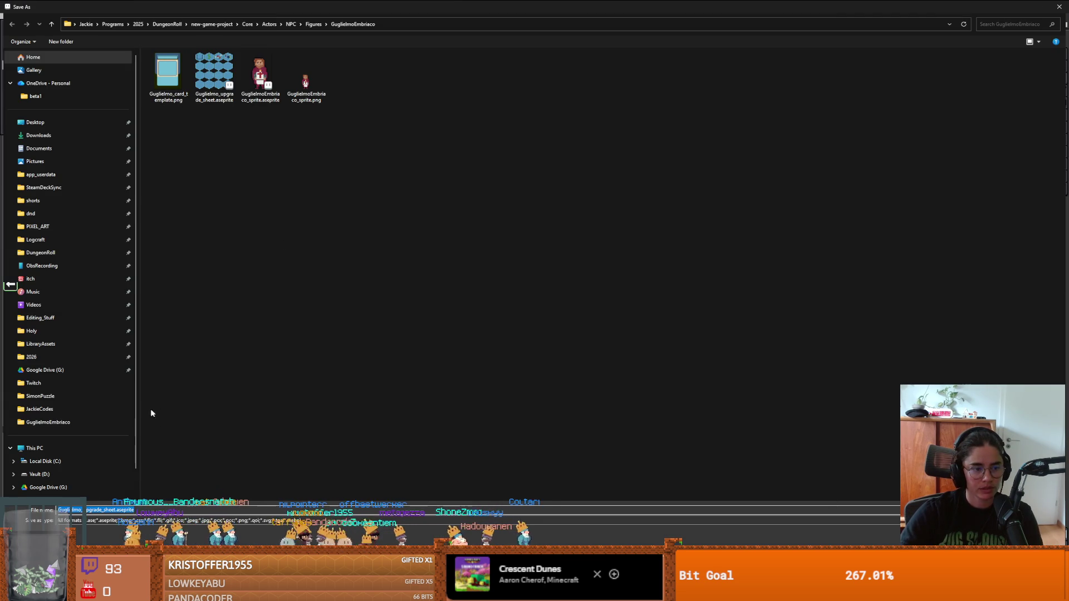
click(157, 521)
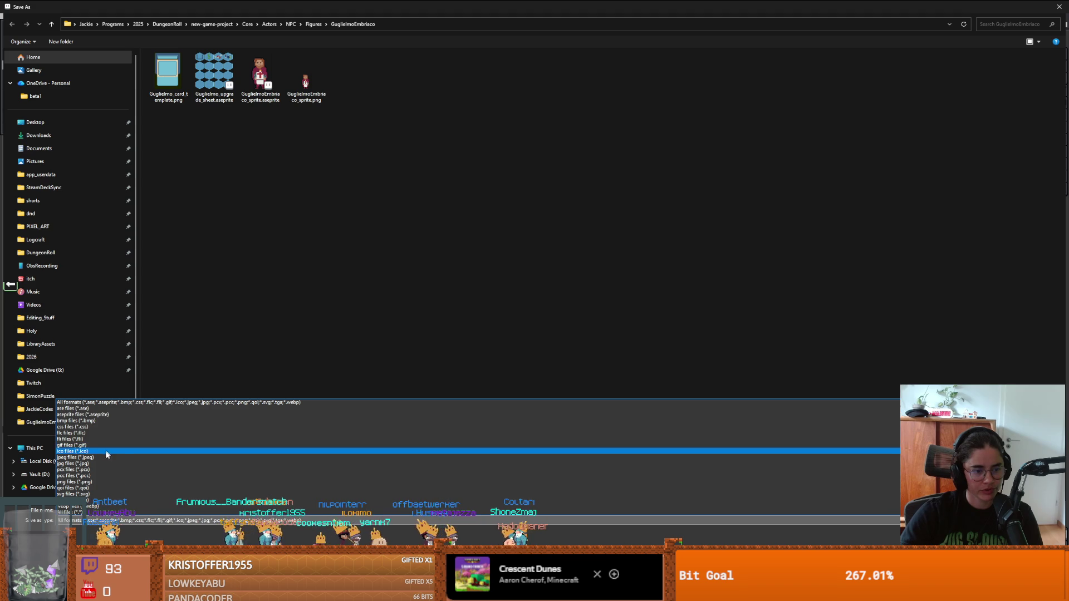
click(89, 482)
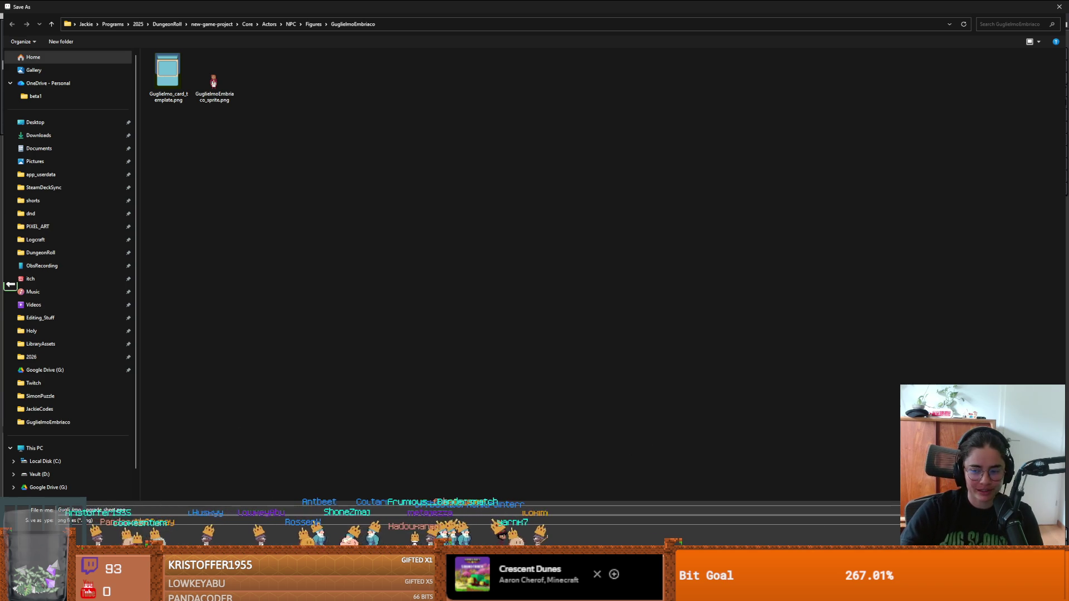
key(Return)
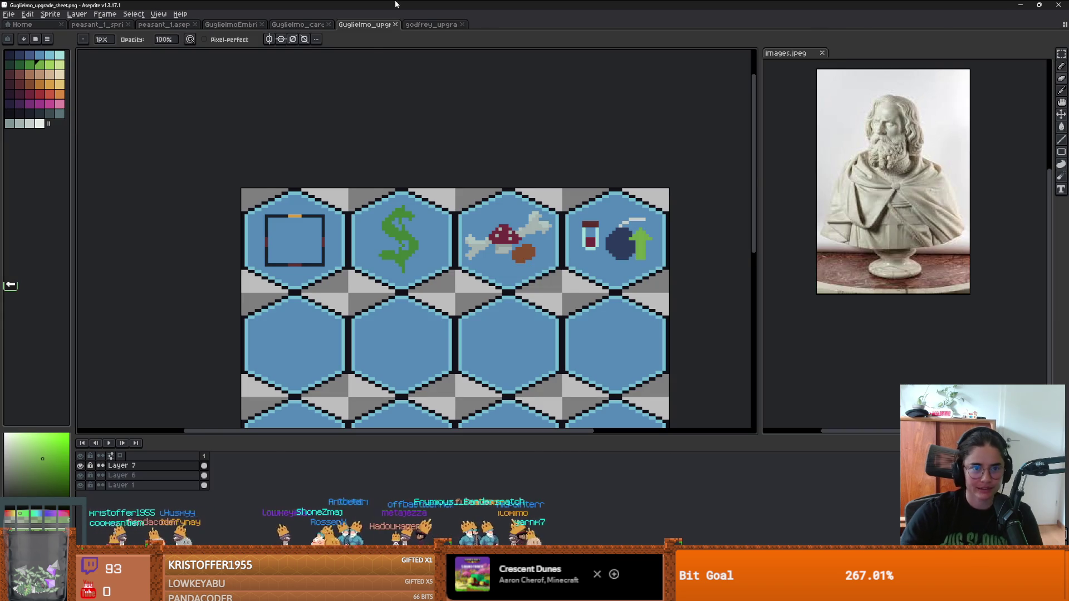
- Back in Godot, make the scene tree panel taller and put the cursor on script line 9
key(alt+Tab)
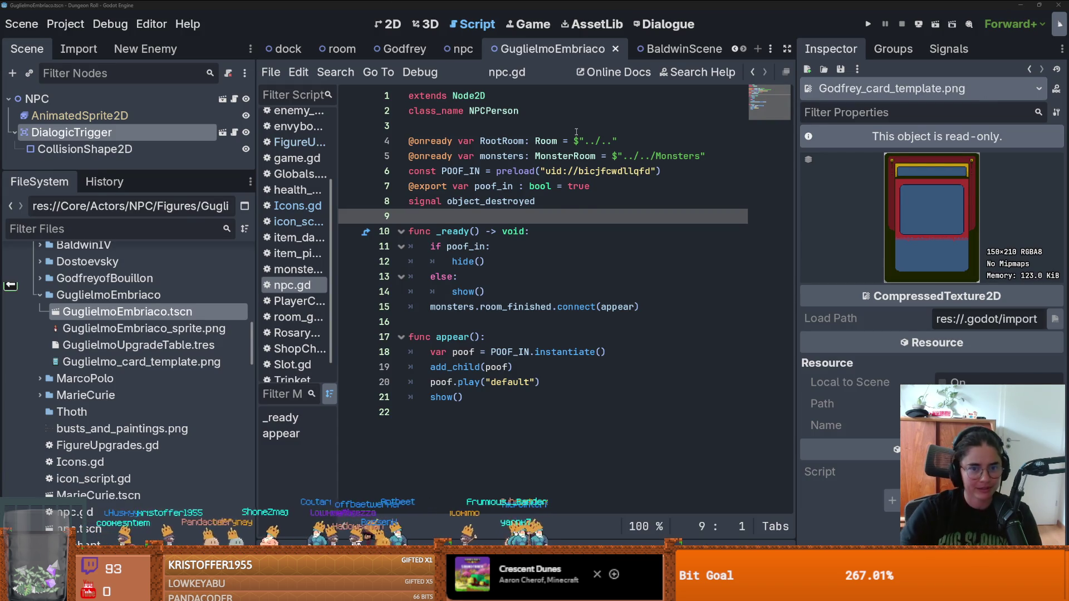
click(533, 201)
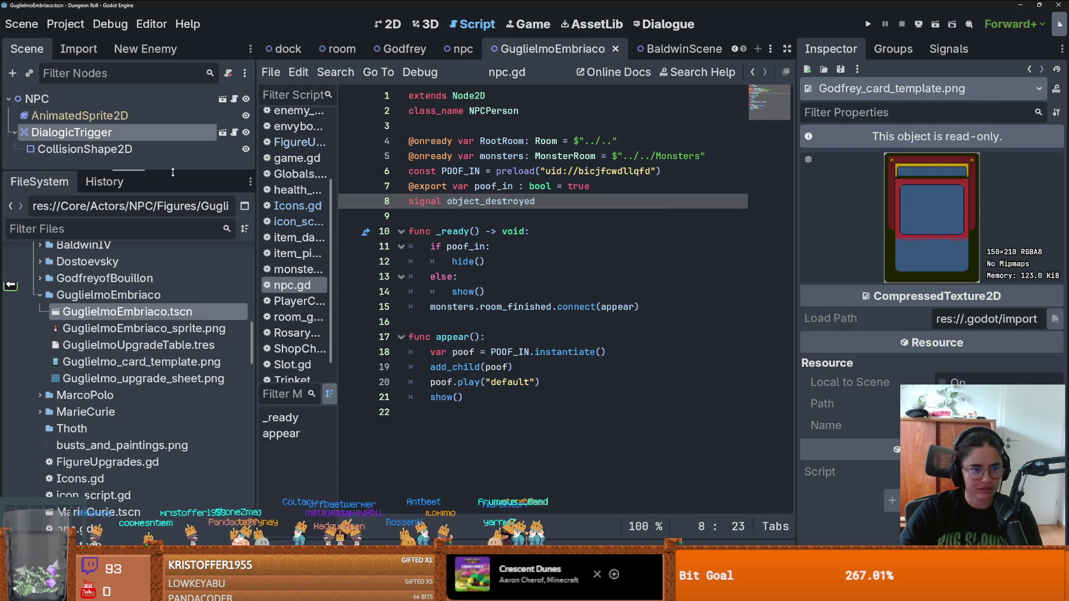
mouse_move(172, 169)
mouse_down()
mouse_move(167, 287)
mouse_move(165, 238)
mouse_up()
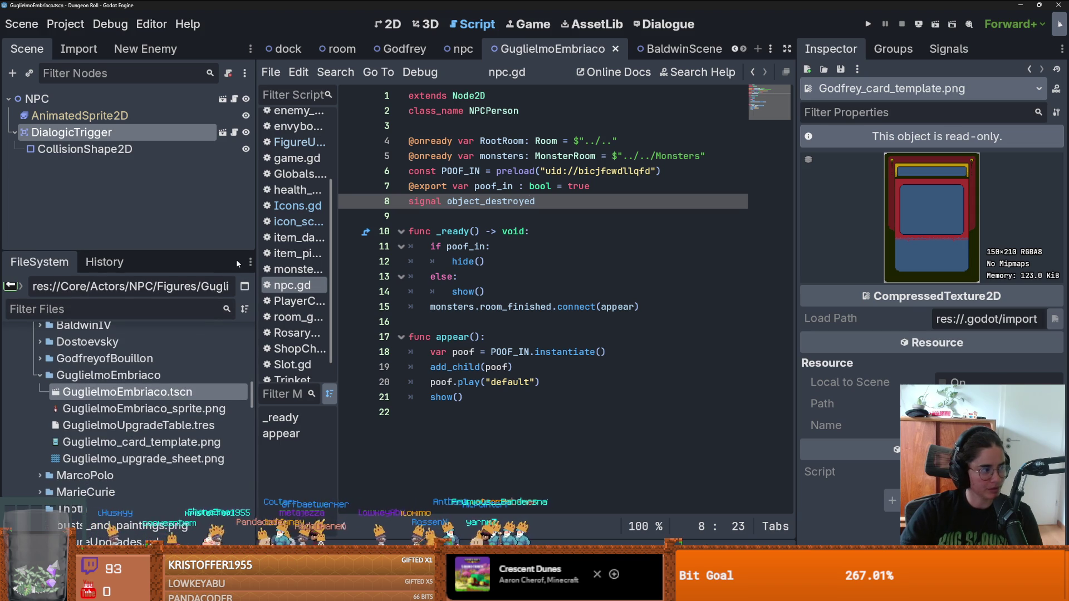
click(472, 222)
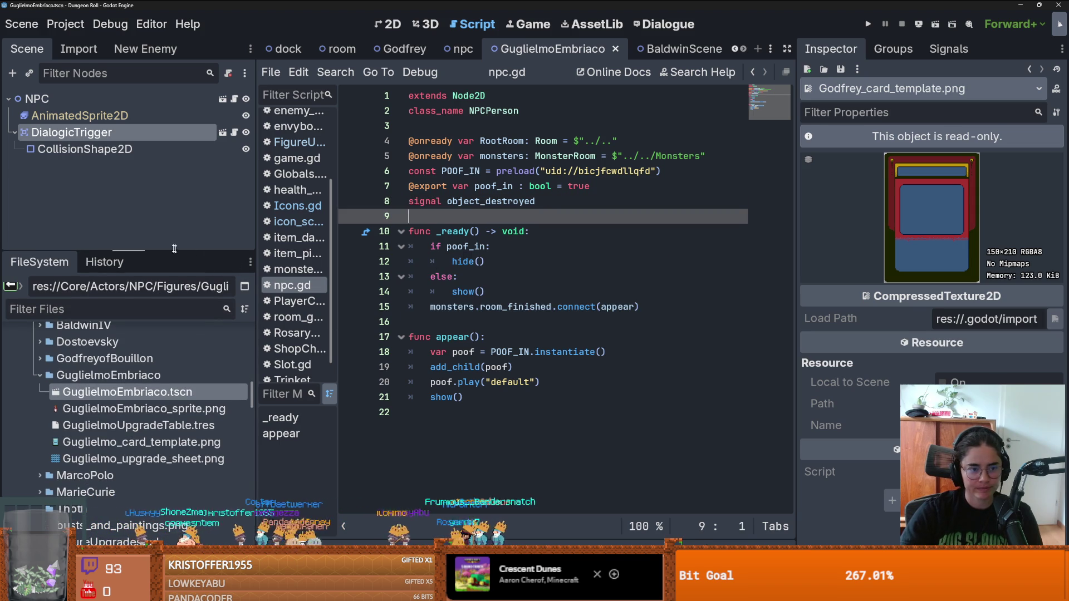
- Shrink the scene tree panel slightly and save the GuglielmoEmbriaco scene with Ctrl+S
drag(173, 250, 172, 193)
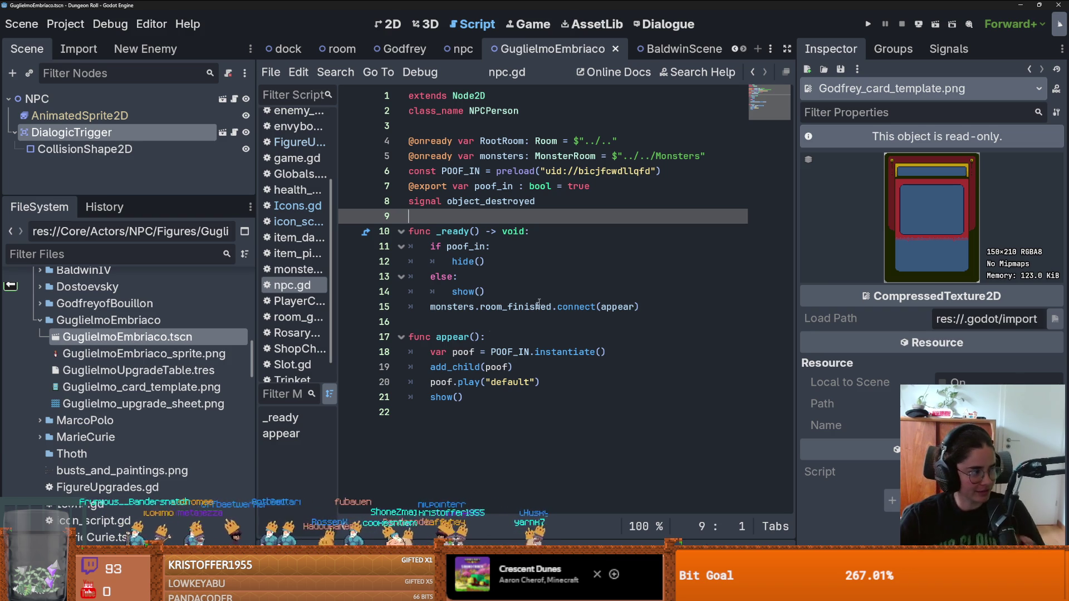
click(549, 381)
key(ctrl+s)
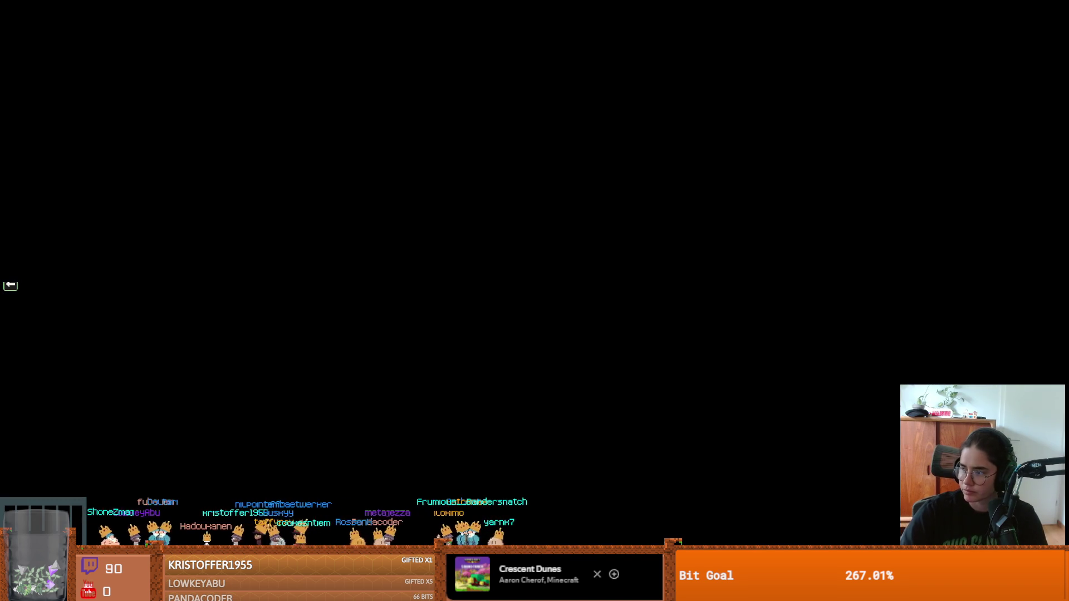
- Launch the Cannon game from the game launcher, then exit back to the game menu
key(super)
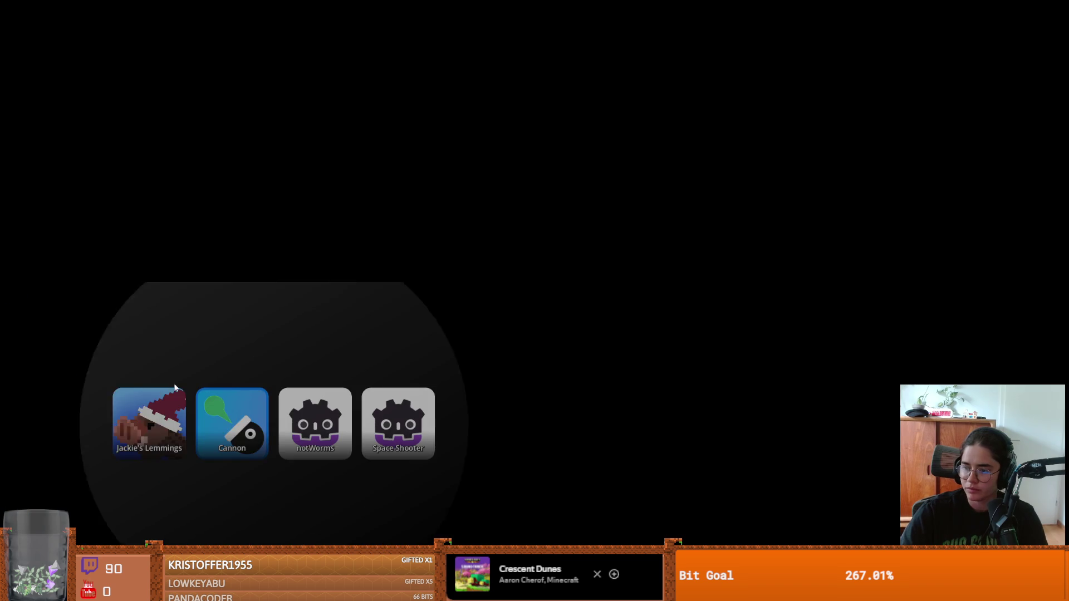
click(232, 421)
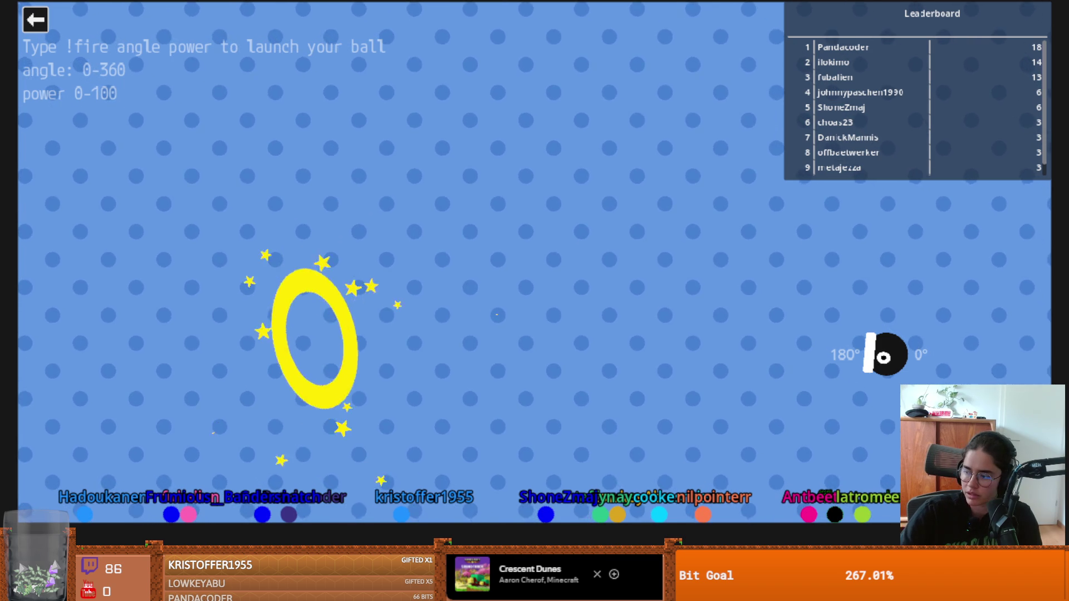
click(28, 24)
- Start the Lemmings game from the game menu
click(259, 261)
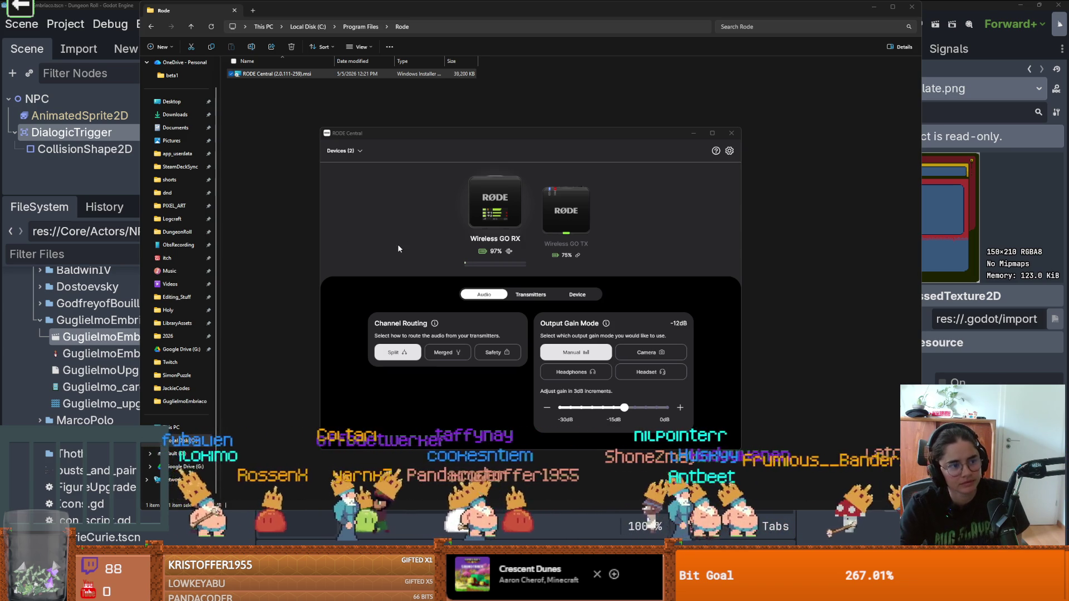
- Bring the rodeGo filters window forward, reposition it, and reopen the Noise Gate settings
key(alt+Tab)
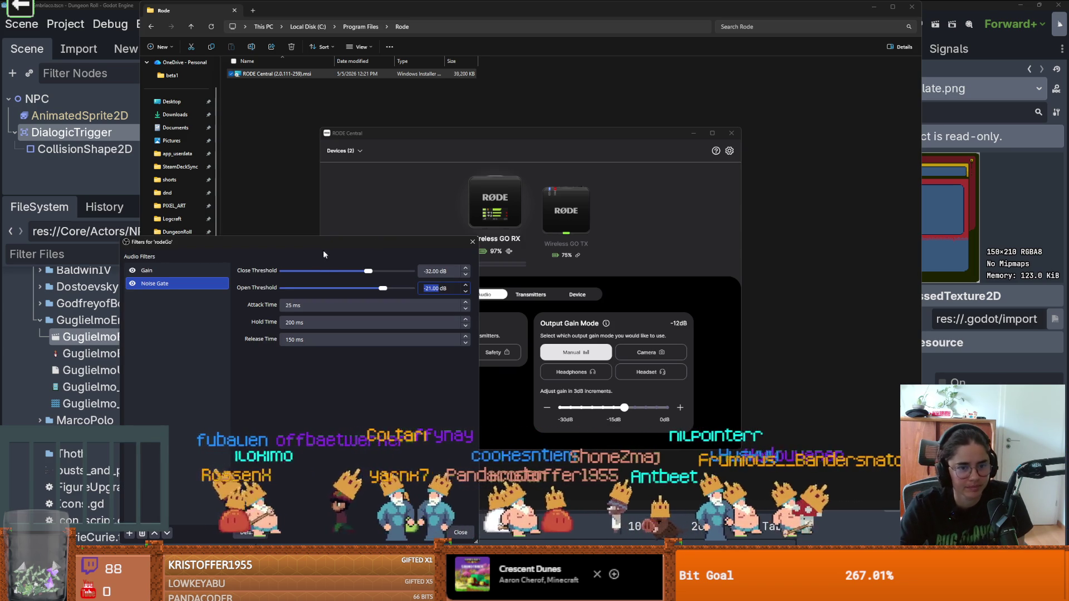
drag(345, 242, 381, 192)
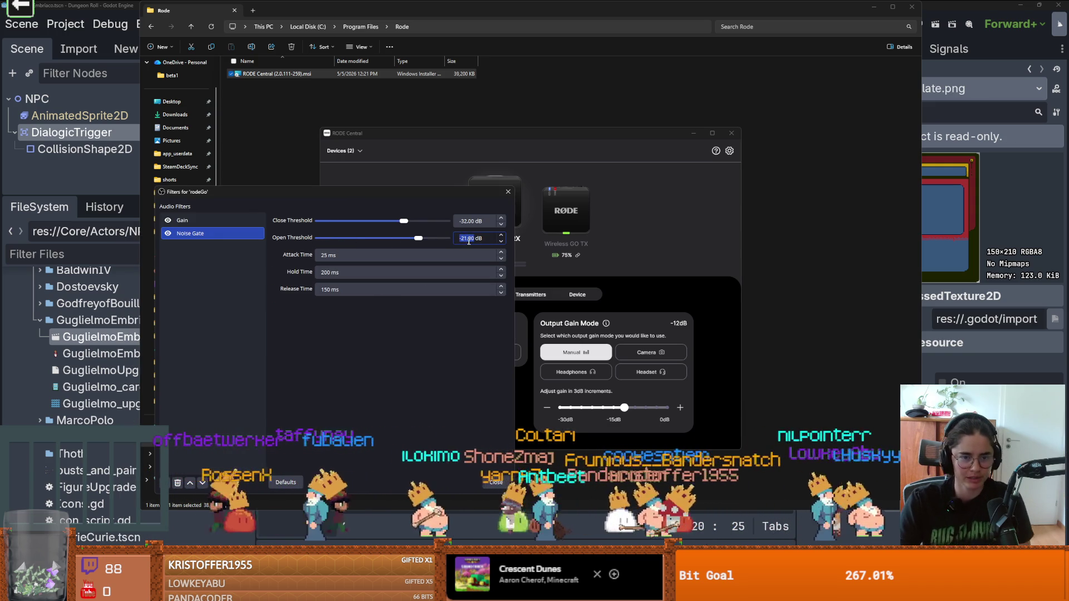
key(Return)
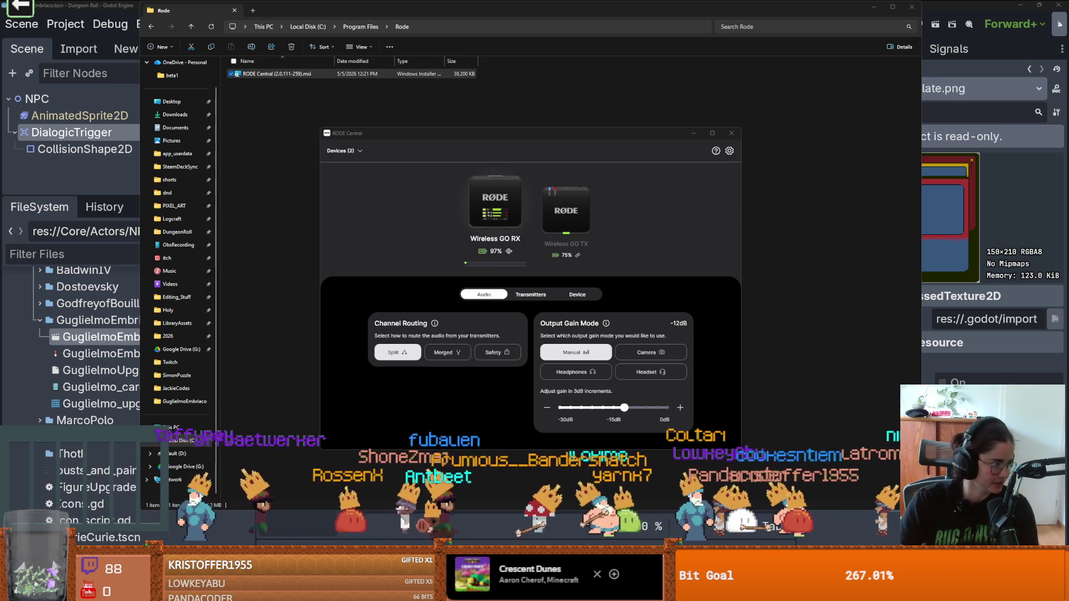
click(326, 212)
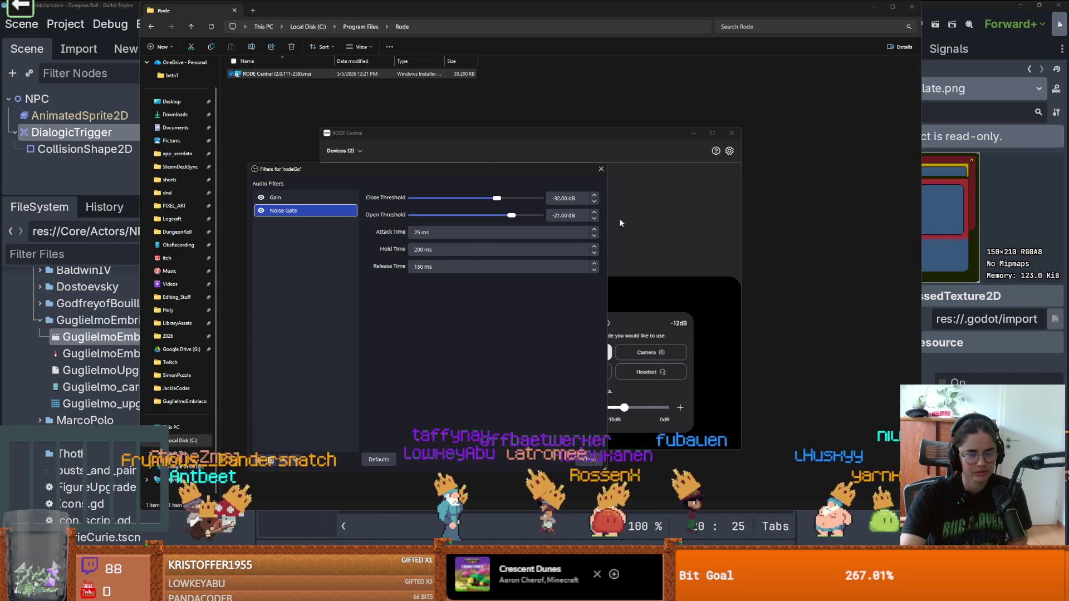
- Raise the Noise Gate open threshold toward -17 dB, restore it to -21 dB, and list addable filters
click(594, 212)
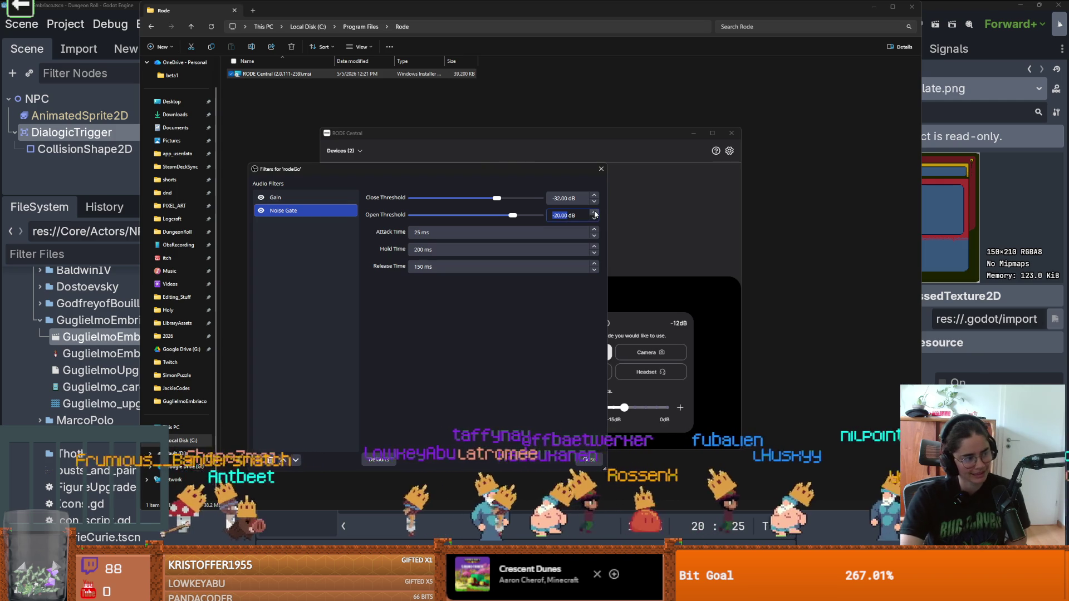
click(594, 212)
click(594, 212)
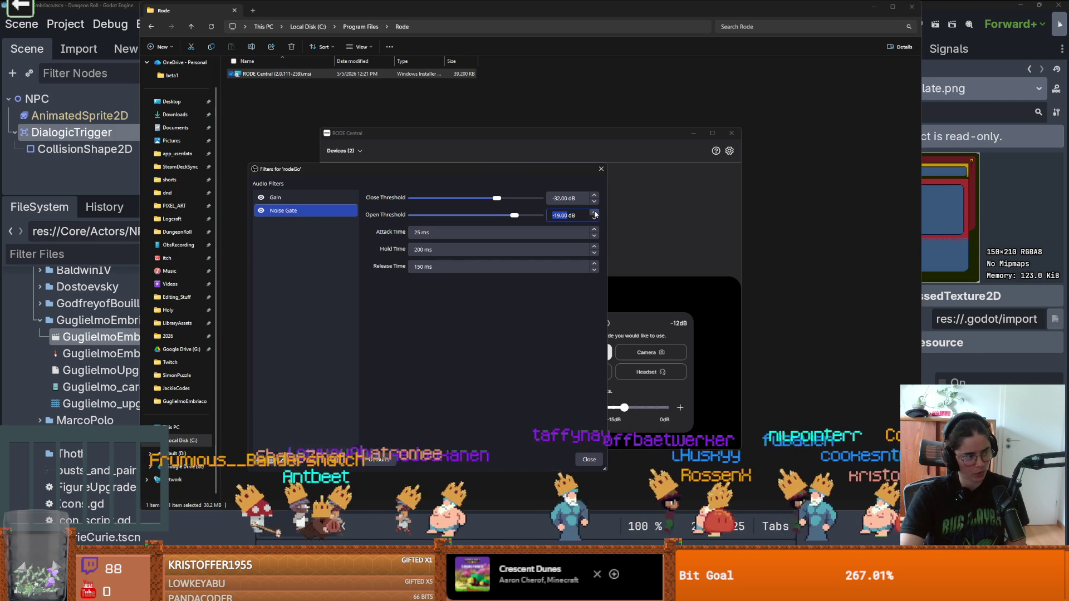
click(594, 212)
click(594, 218)
click(594, 218)
click(594, 218)
click(594, 218)
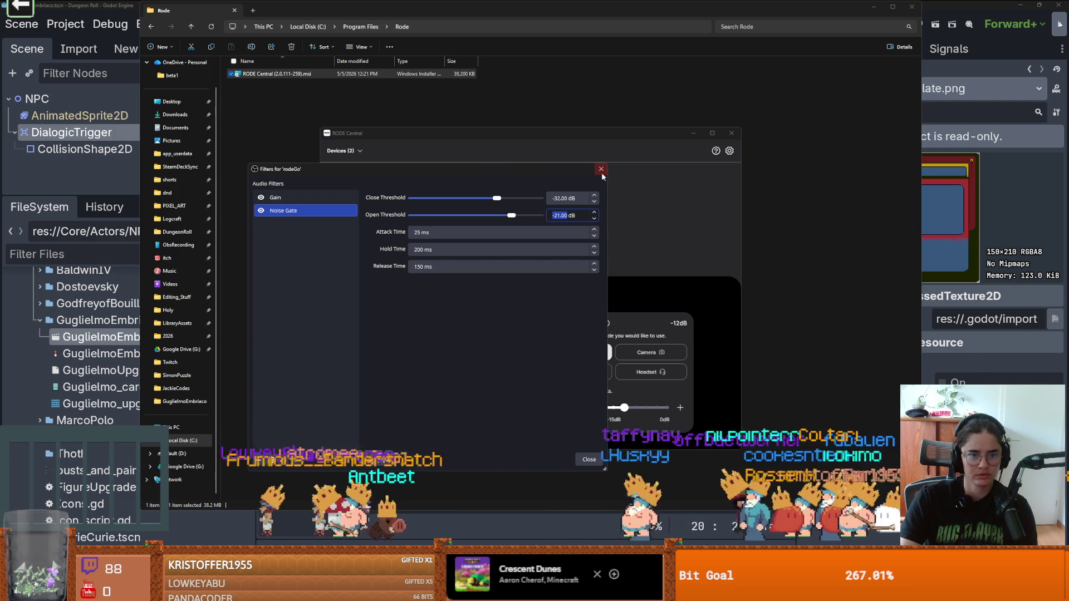
click(259, 460)
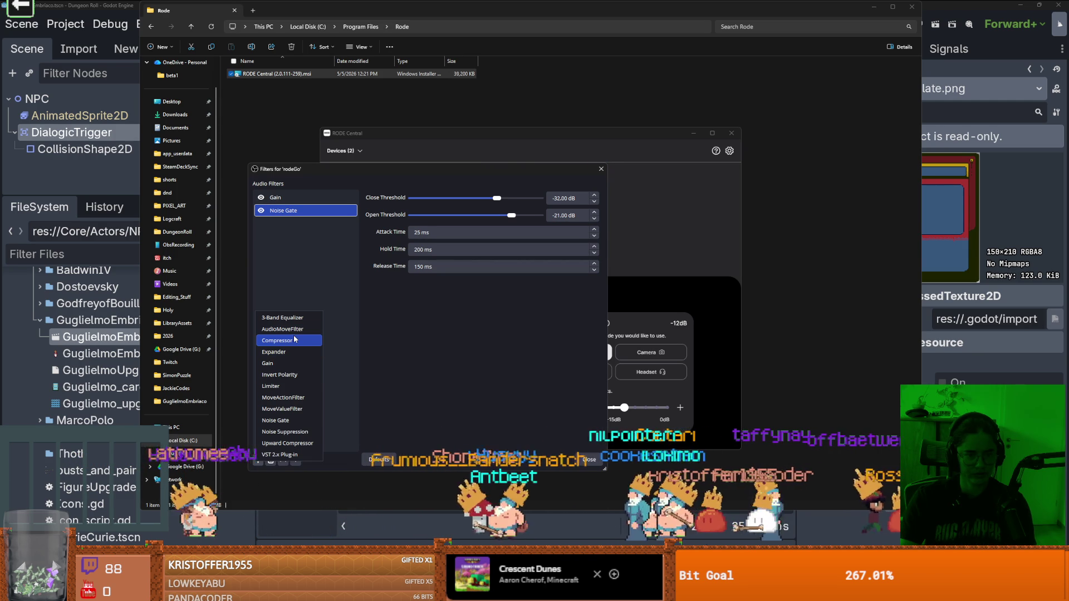
- Add a Limiter with its threshold at -11.10 dB, review the Noise Gate, and close the filters window
click(271, 386)
click(395, 337)
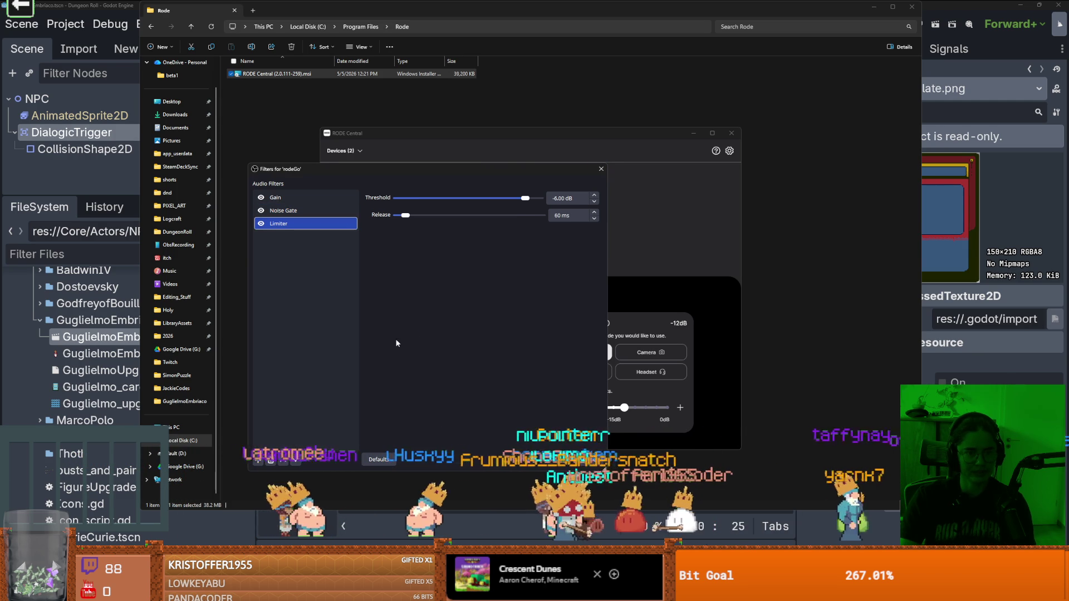
click(593, 196)
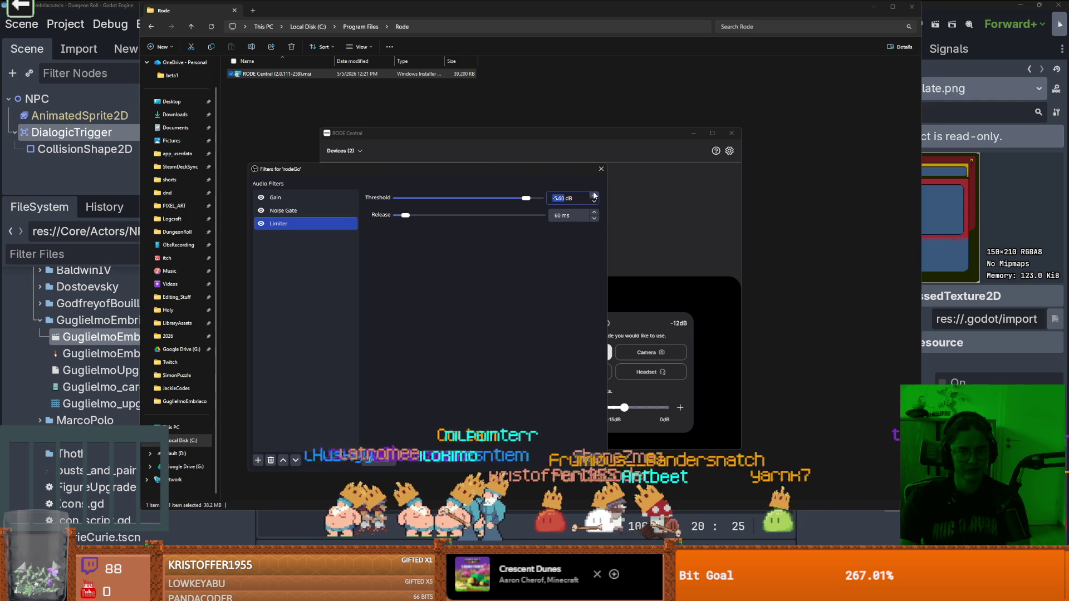
click(594, 196)
scroll(558, 197, up, 20)
drag(531, 198, 513, 199)
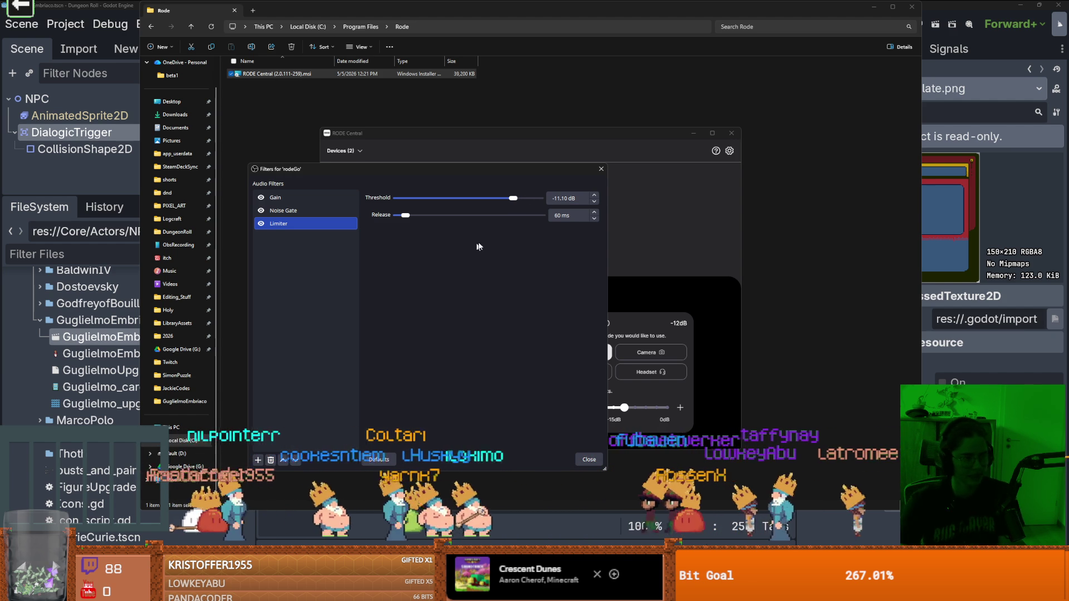
click(318, 214)
click(589, 459)
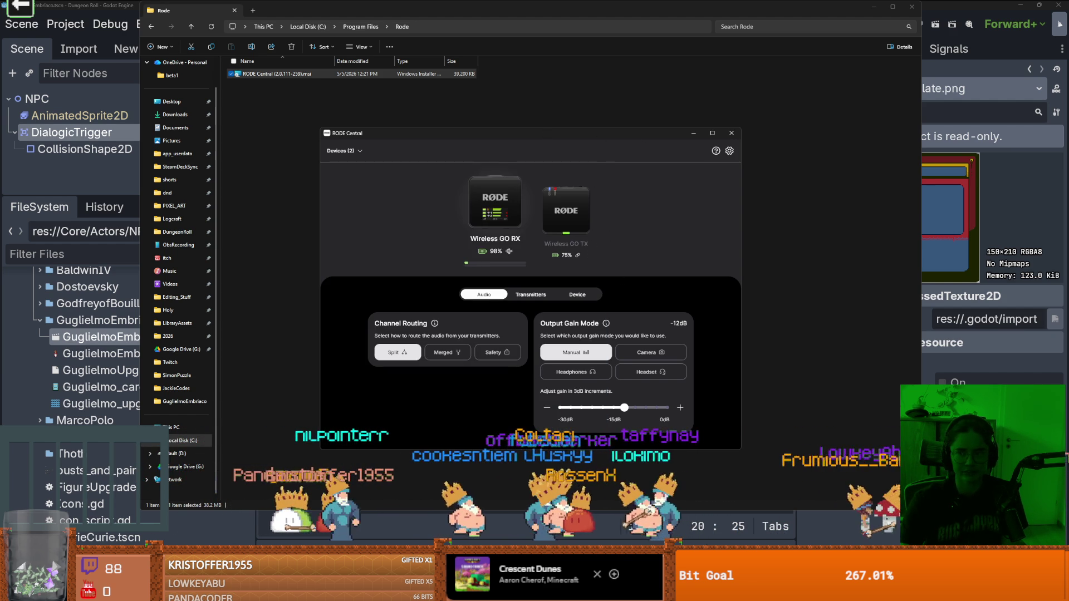
- Move RØDE Central out of view and close the file browser, revealing Godot's npc.gd
drag(544, 134, 1068, 134)
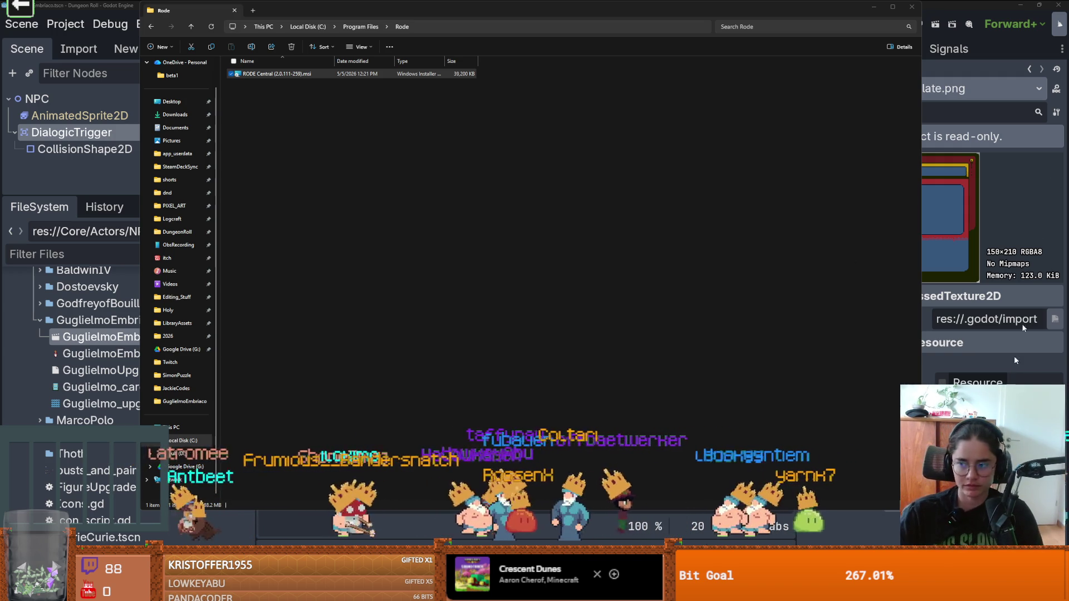
click(911, 6)
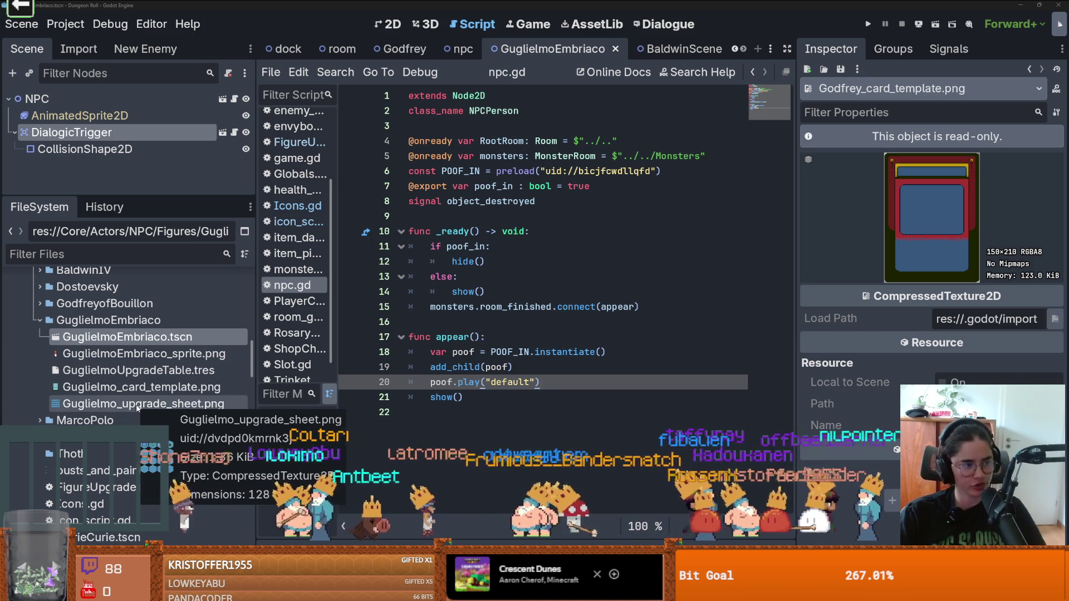
- Save the GuglielmoEmbriaco scene repeatedly while working in the npc.gd script
click(493, 322)
key(ctrl+s)
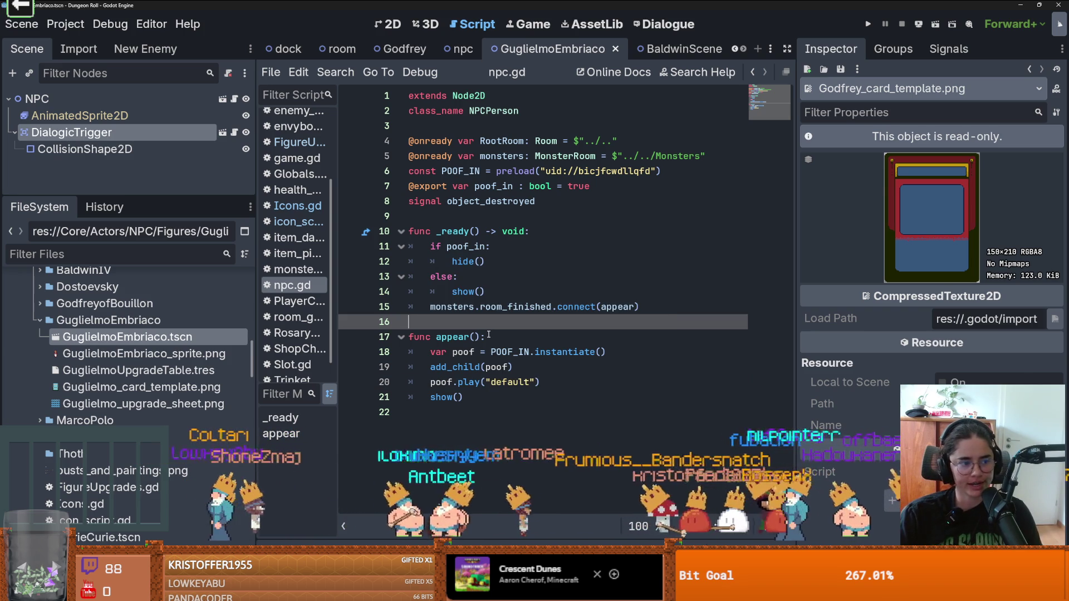
click(505, 337)
key(ctrl+s)
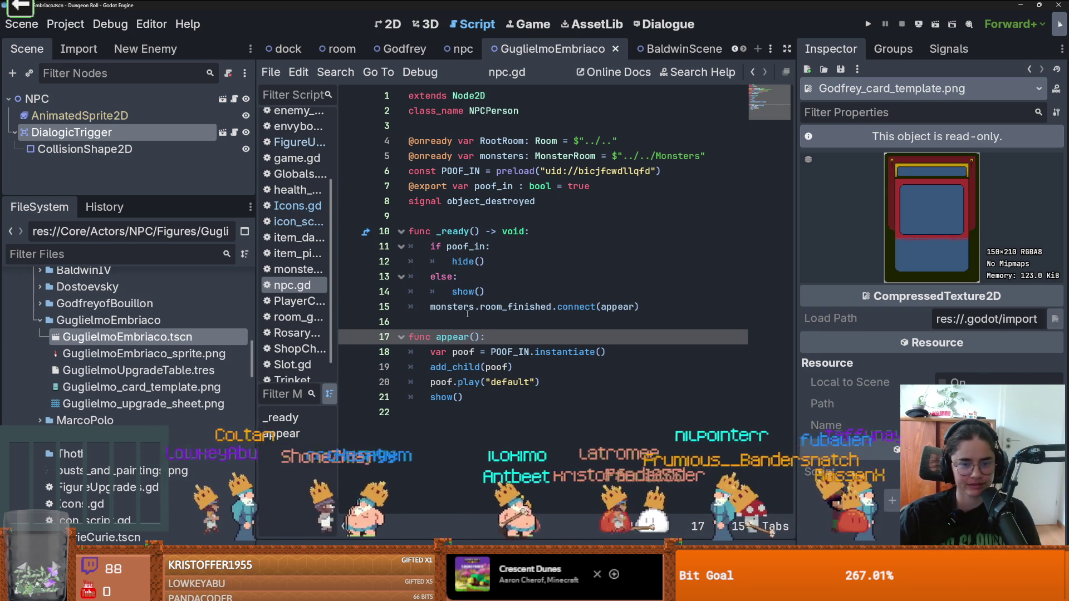
click(467, 316)
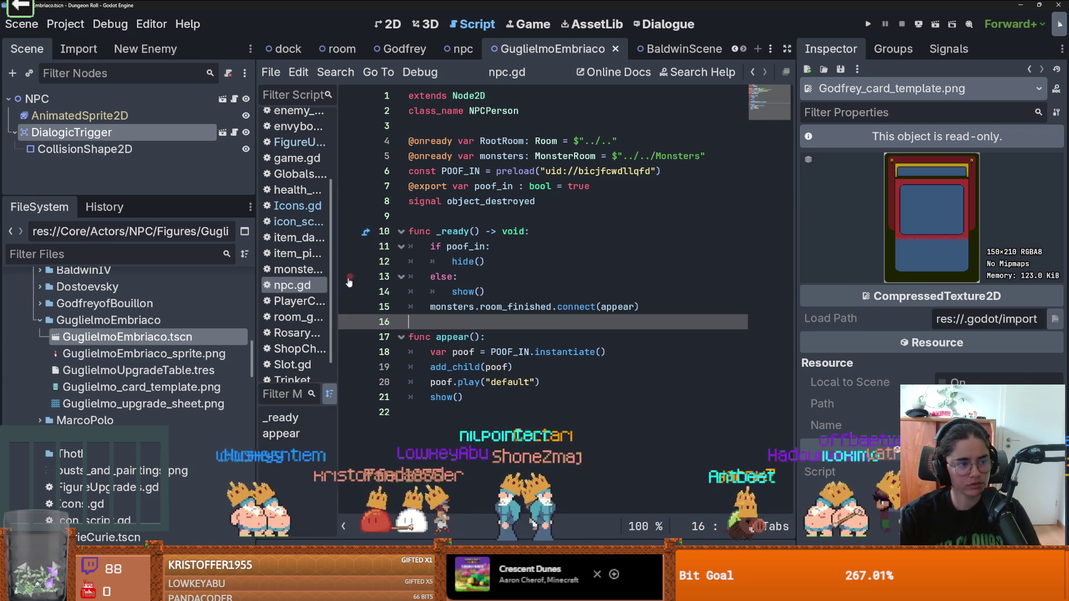
click(454, 271)
key(ctrl+s)
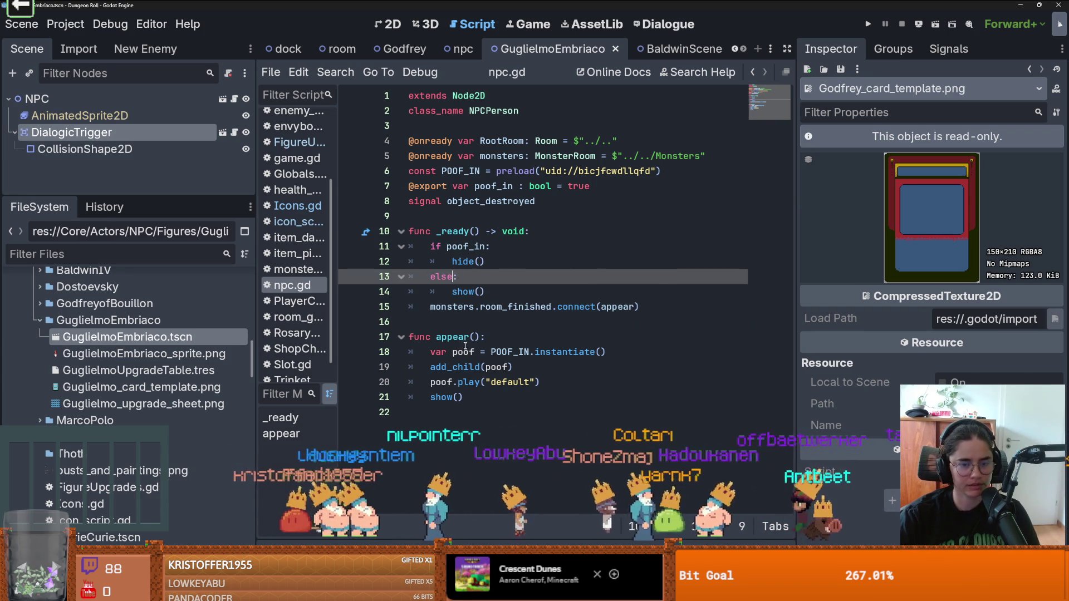
click(456, 316)
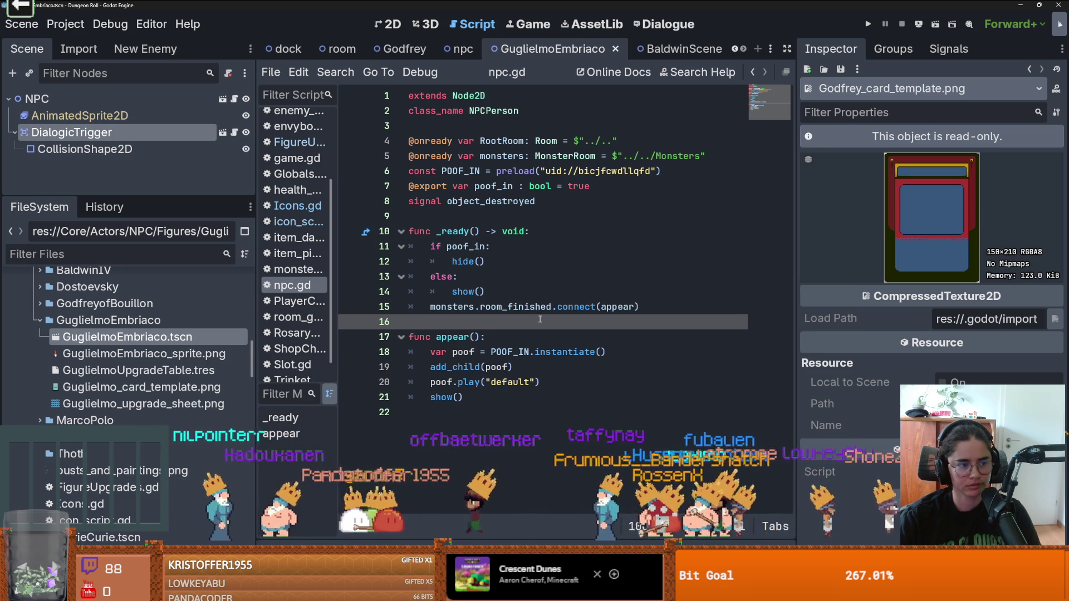
key(ctrl+s)
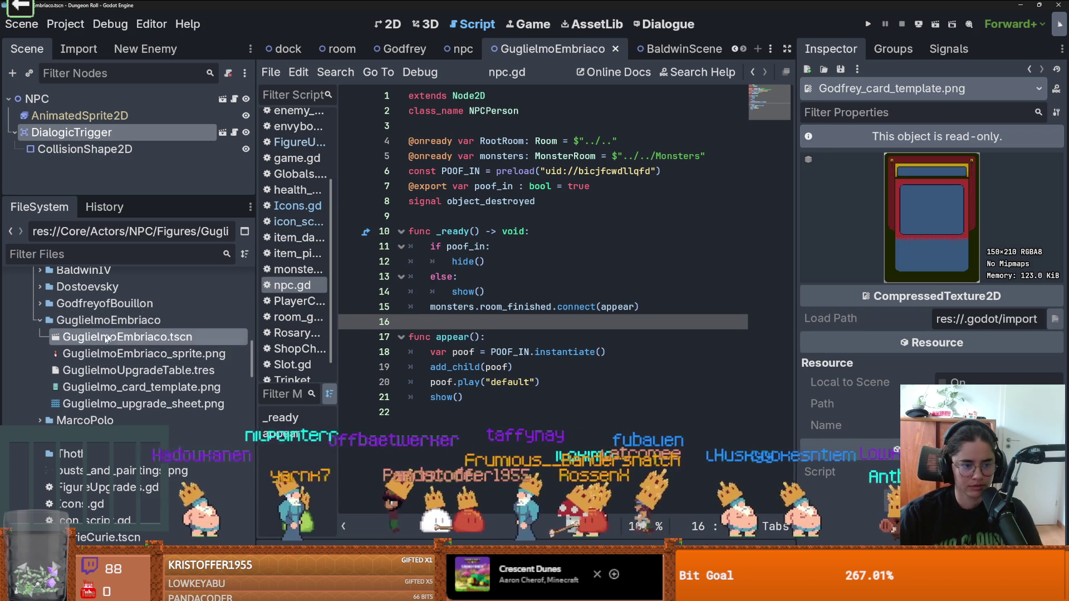
- Scroll the FileSystem dock and briefly expand, then collapse, the BaldwinIV folder
scroll(34, 361, up, 3)
click(36, 343)
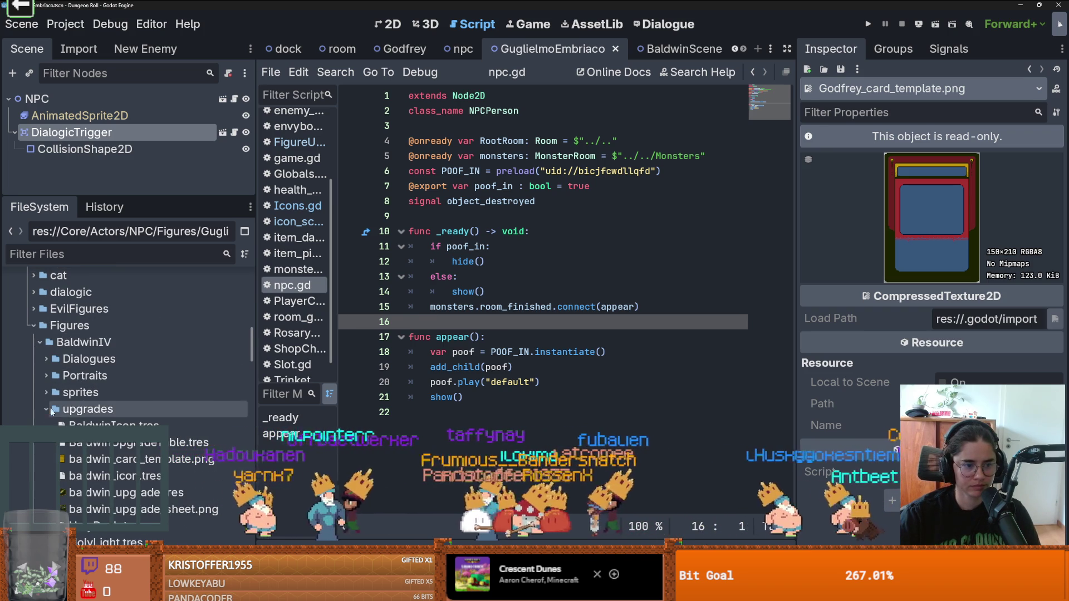
click(37, 343)
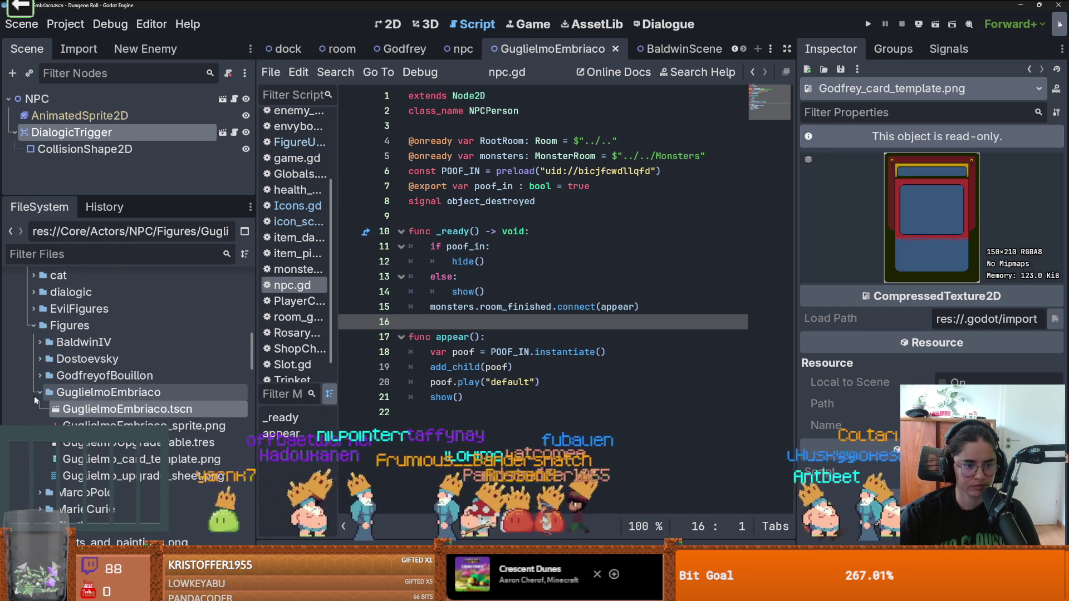
- Create a new folder named Upgrades inside the GuglielmoEmbriaco folder
right_click(83, 393)
mouse_move(169, 332)
click(326, 326)
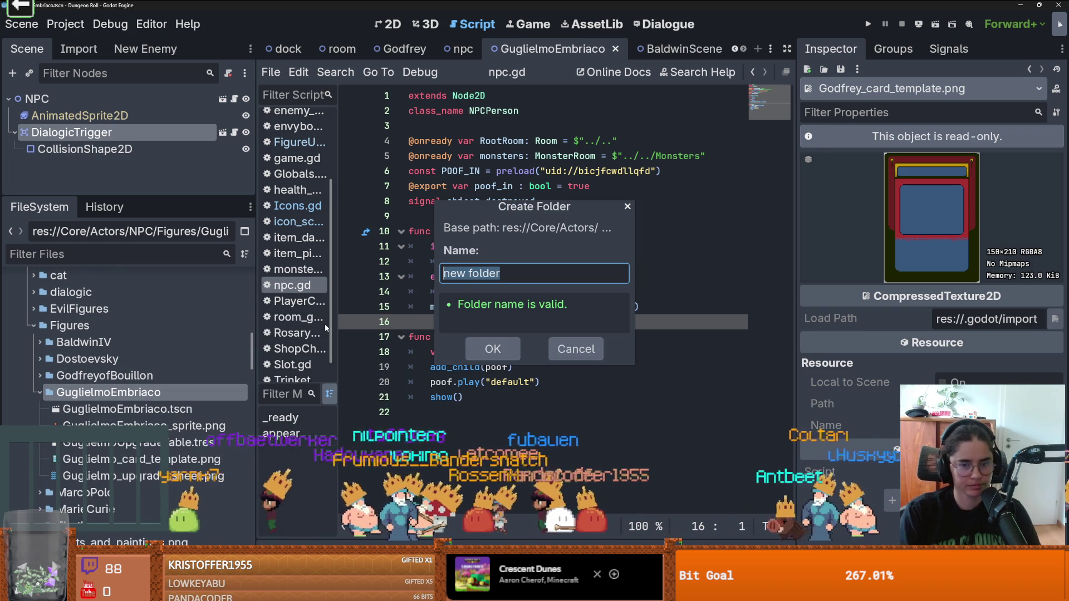
text(Upgrades)
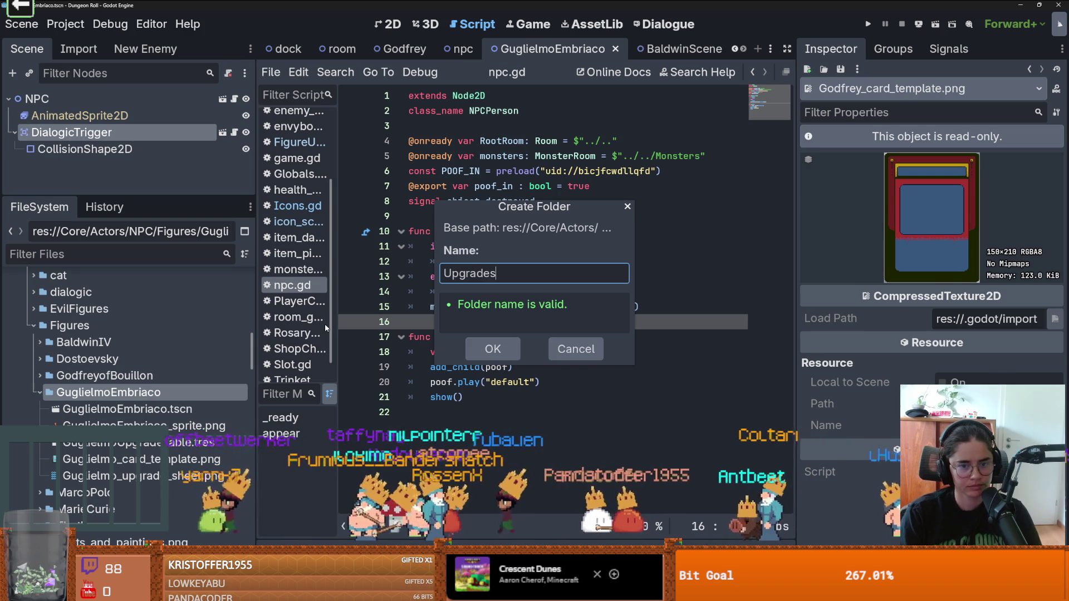
click(504, 349)
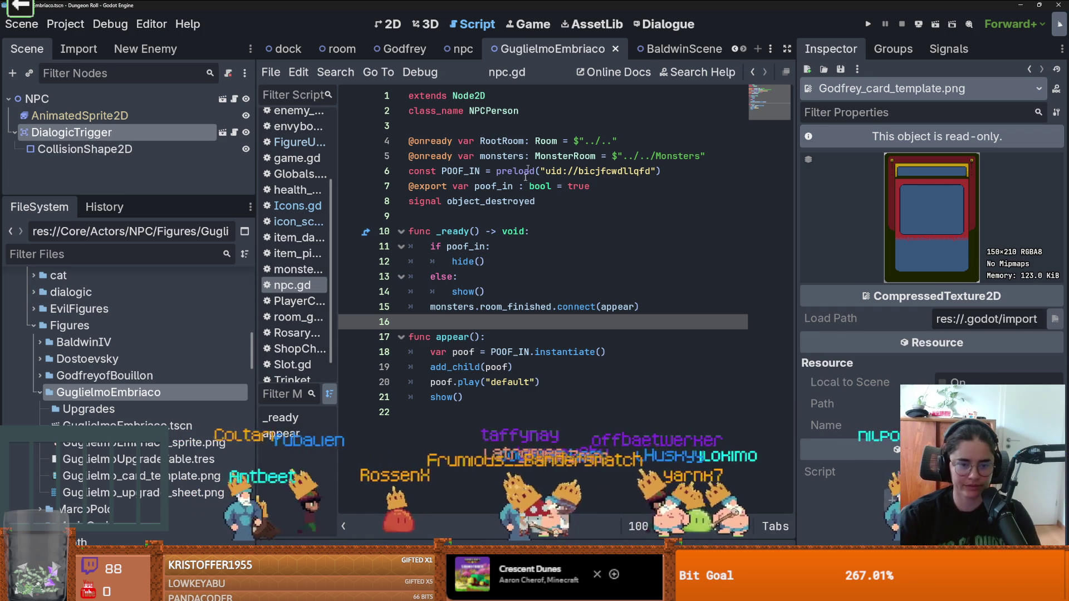
- Save the scene and widen the script editor by dragging the Inspector split right
click(478, 292)
key(ctrl+s)
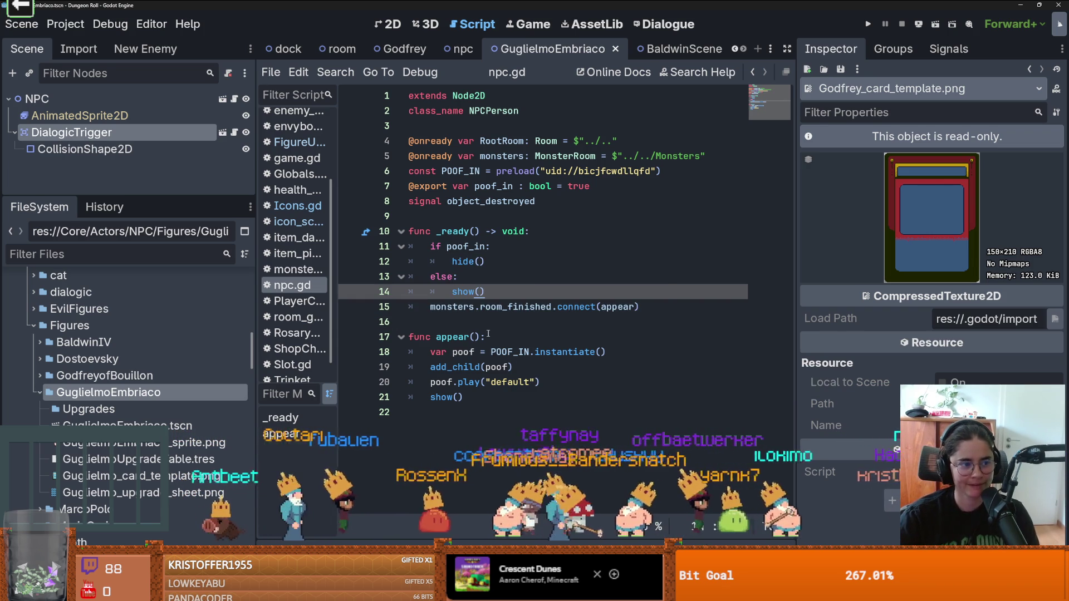
click(444, 321)
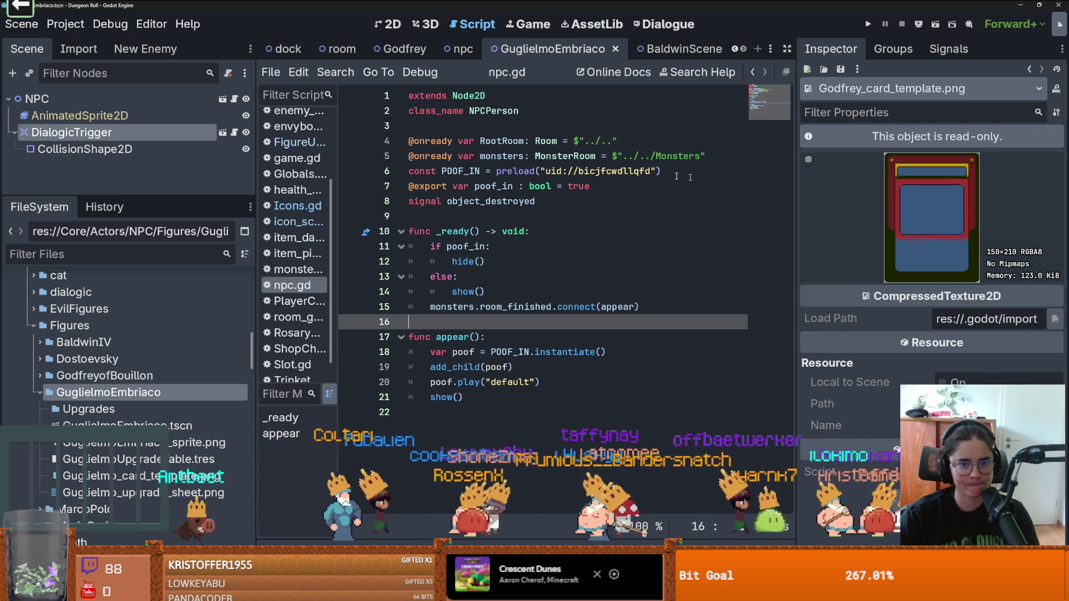
drag(795, 259, 931, 259)
key(ctrl+s)
click(109, 412)
right_click(109, 412)
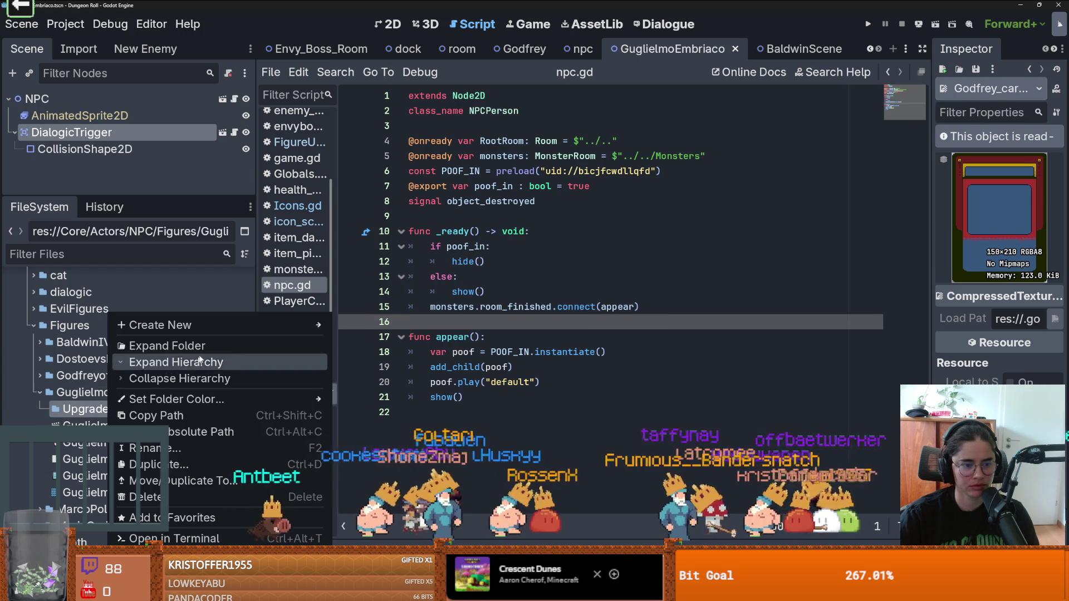
- Cancel the new resource after searching 'Upd', and expand the BaldwinIV folder instead
mouse_move(236, 328)
click(386, 373)
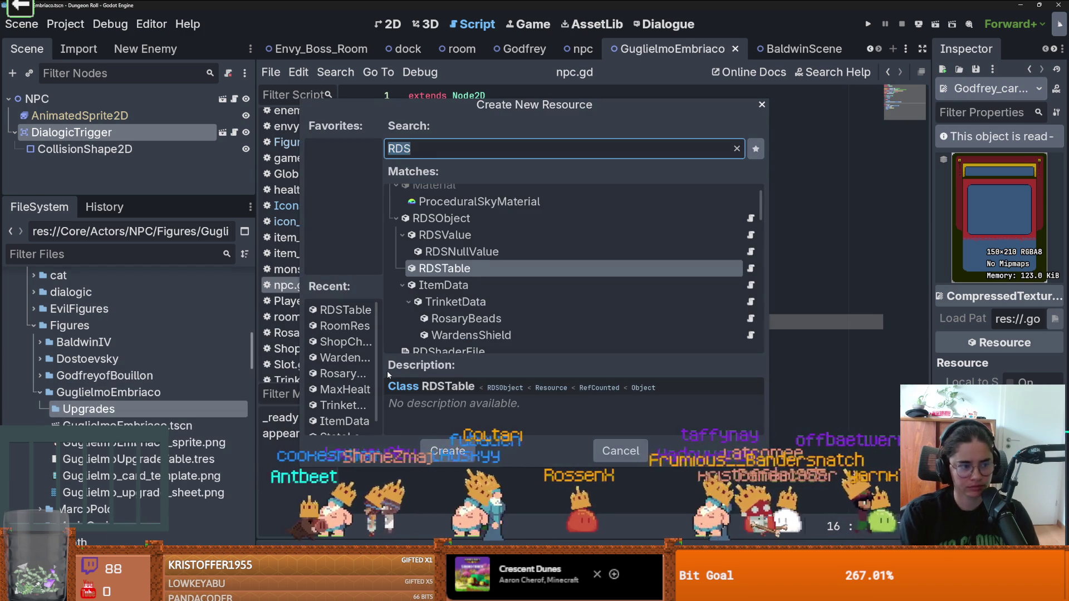
text(Upd)
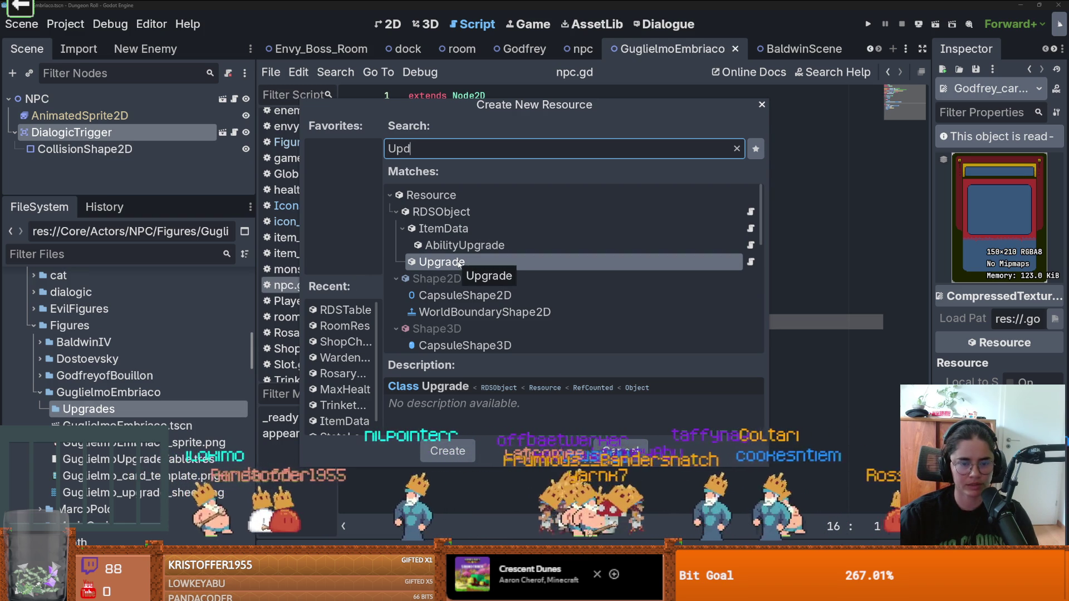
click(761, 106)
click(38, 344)
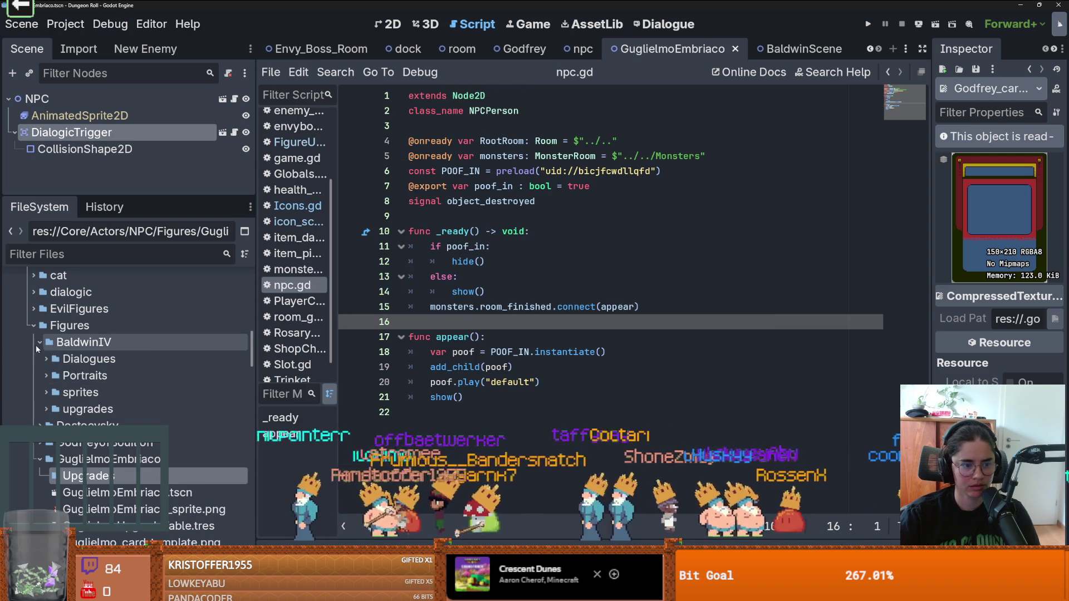
- Expand BaldwinIV's upgrades folder and inspect the HolyStrike.tres upgrade
click(46, 410)
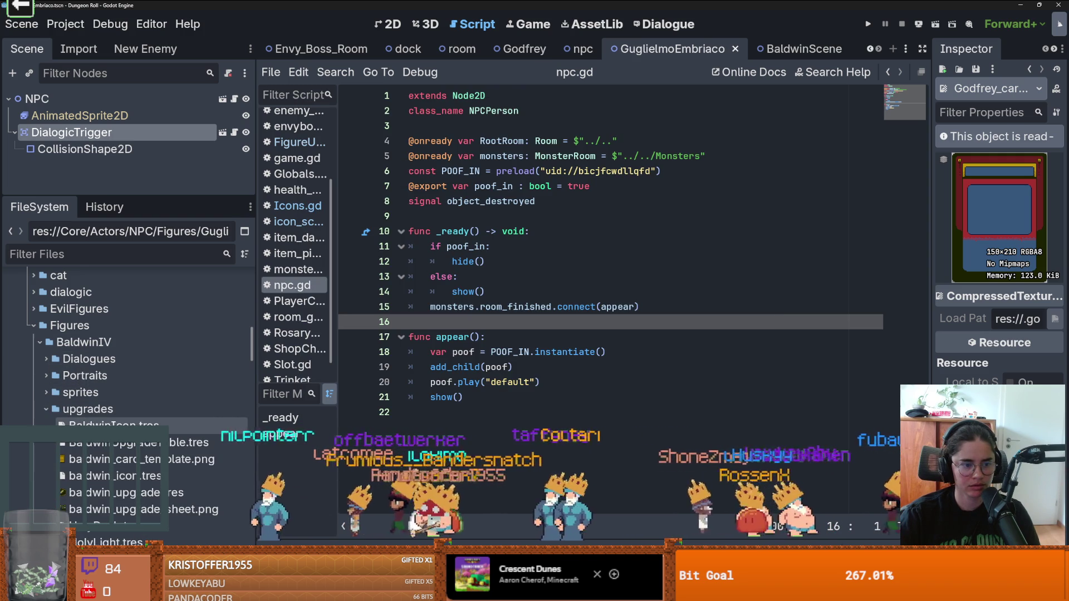
scroll(130, 415, down, 4)
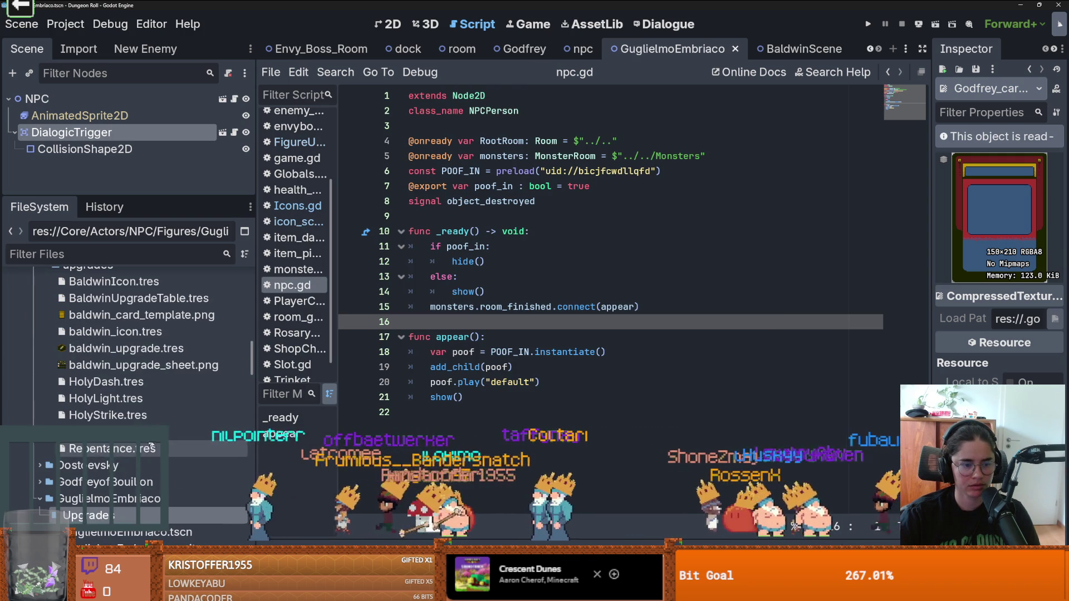
click(130, 415)
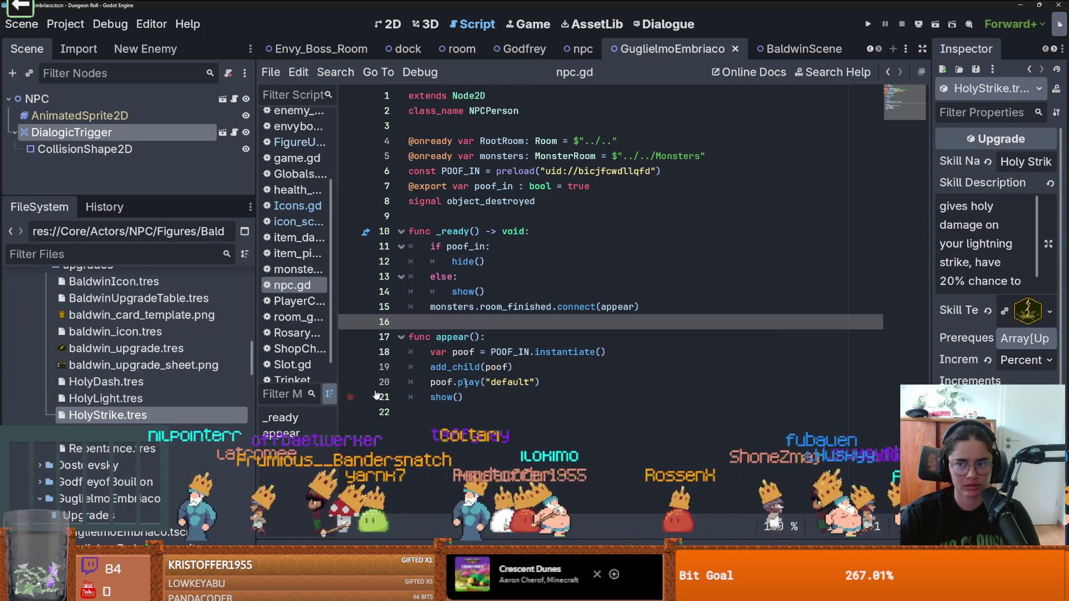
- Filter the project files by 'abilit' and open AbilityUpgrade.gd
click(135, 258)
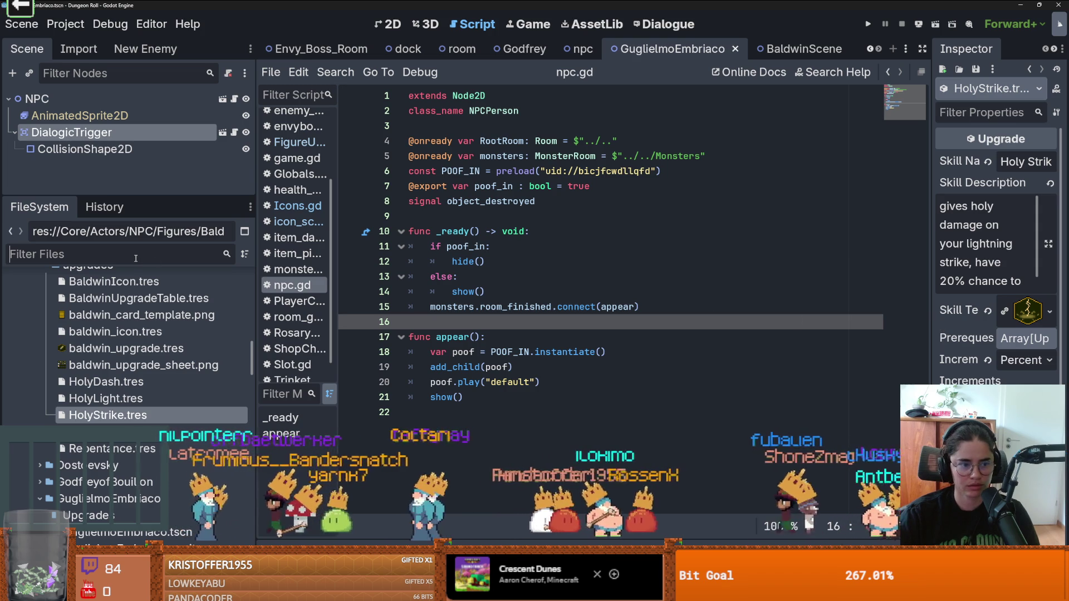
text(abilit)
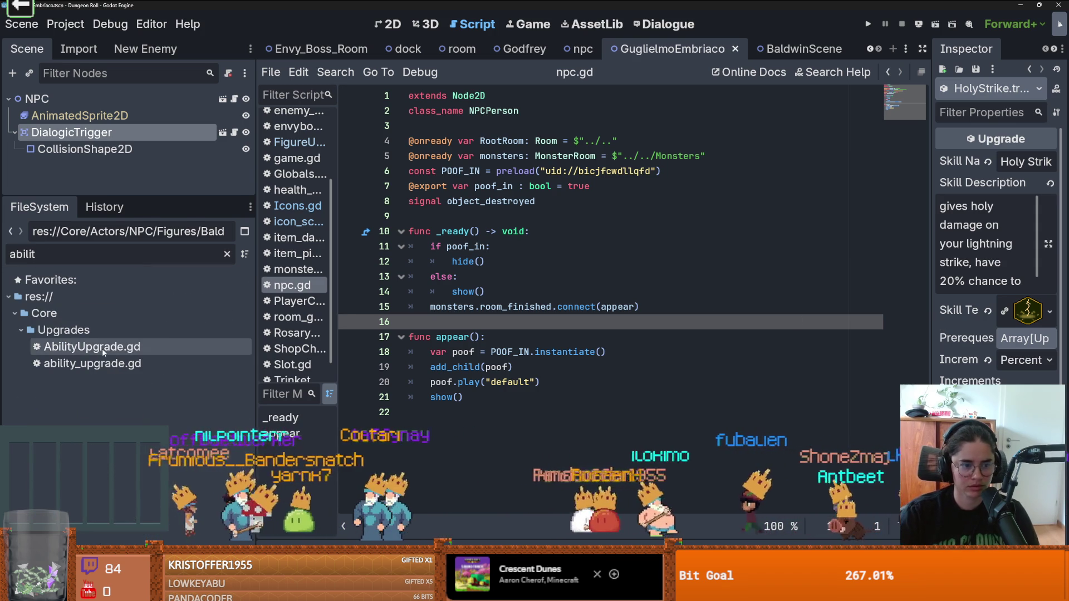
double_click(104, 348)
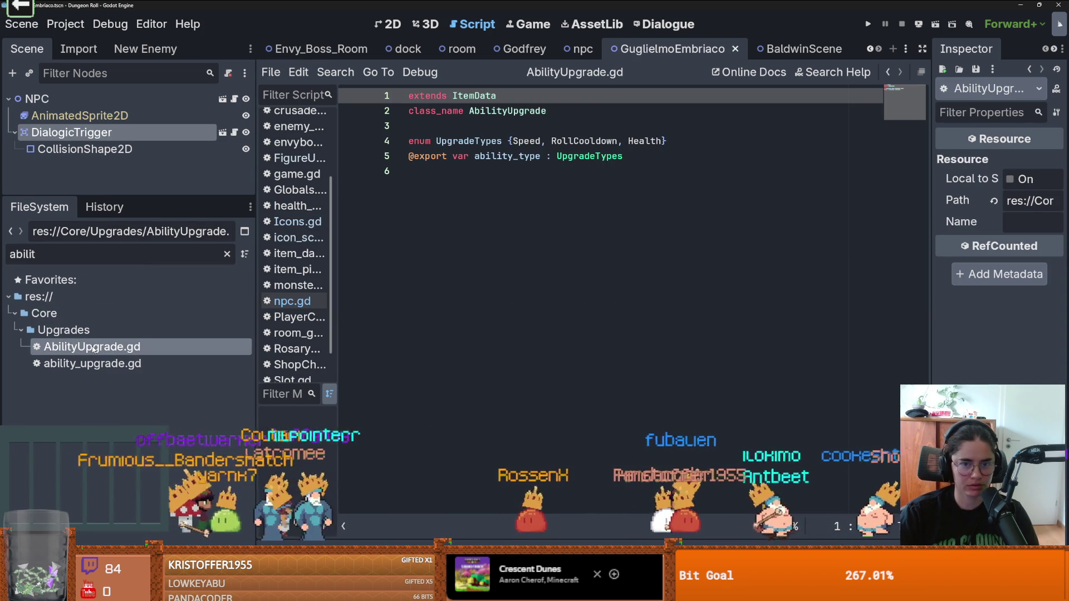
- Confirm via View Owners that nothing uses AbilityUpgrade.gd or ability_upgrade.gd
right_click(95, 348)
click(146, 343)
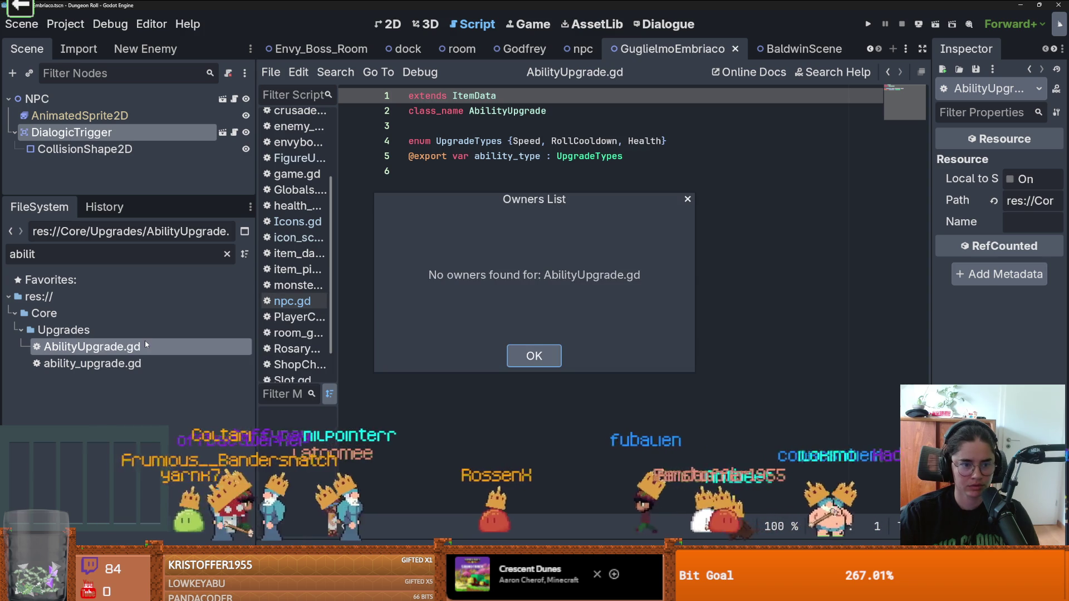
key(Return)
double_click(151, 365)
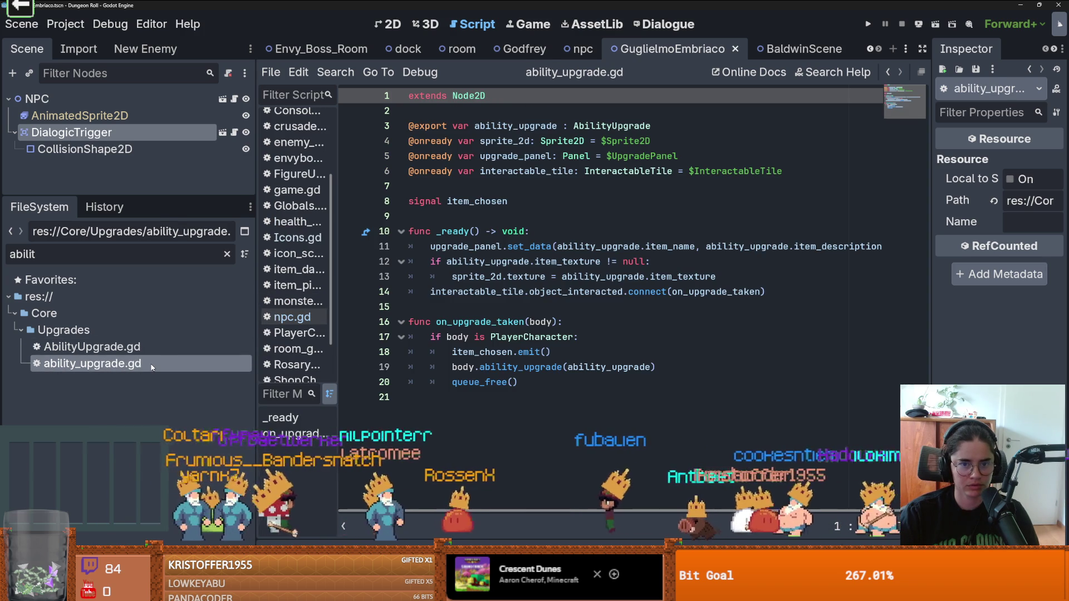
right_click(152, 366)
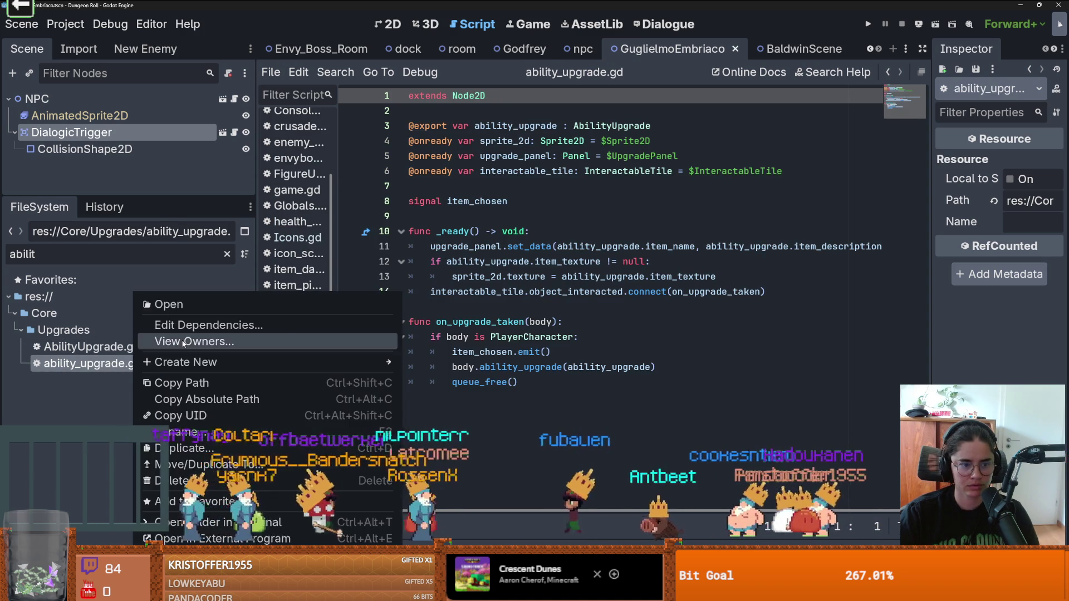
click(184, 342)
key(Return)
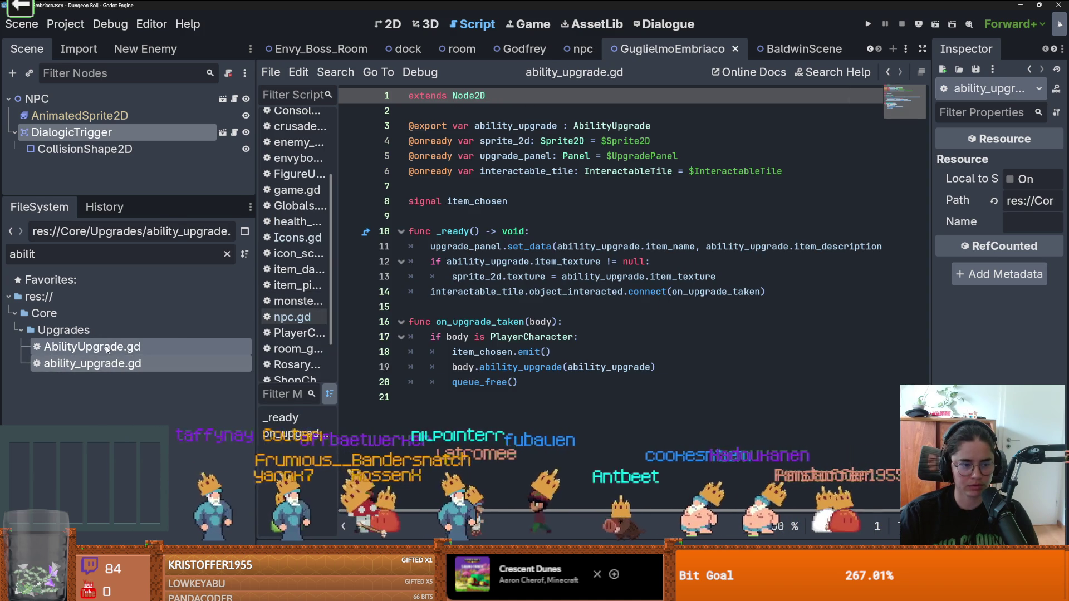
- Delete both ability upgrade scripts from the project, then filter files by 'update'
right_click(107, 349)
click(139, 375)
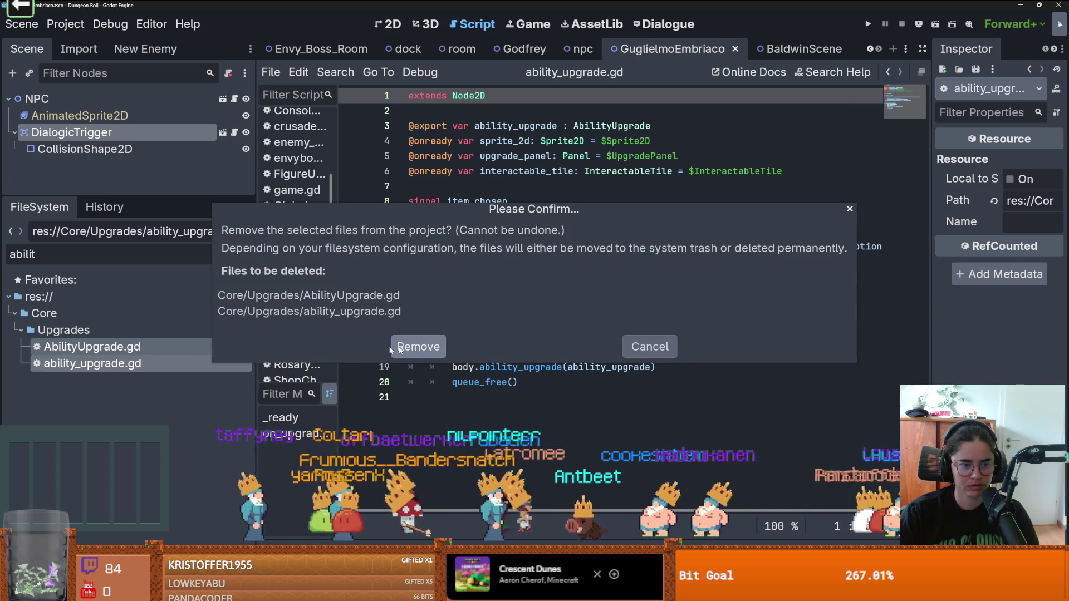
click(398, 348)
text(update)
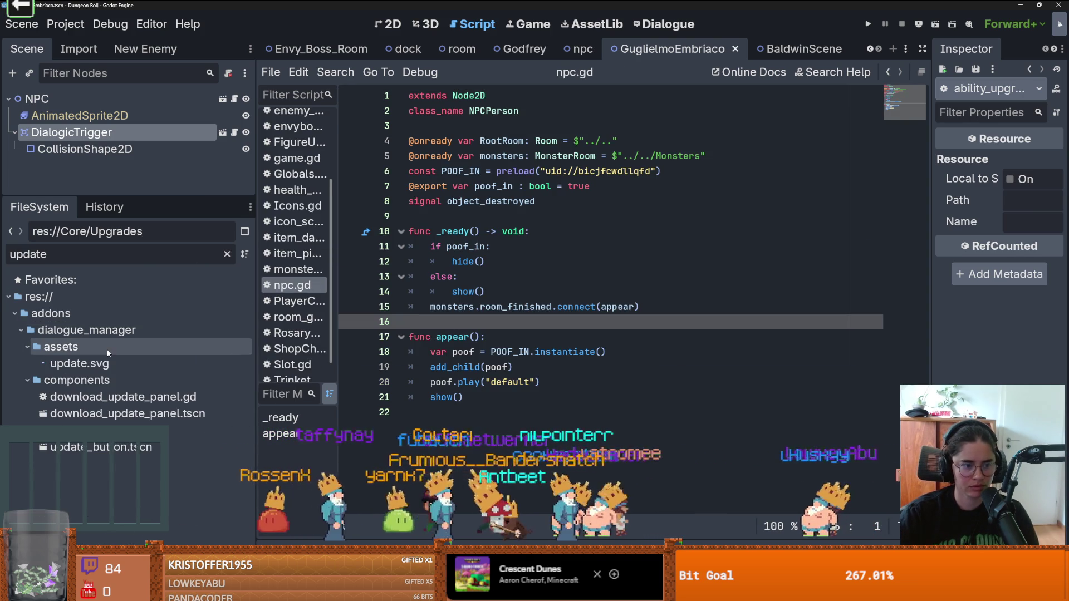
- Filter the FileSystem for 'upgrade' and browse to the Attacks/Upgrade folder
key(BackSpace)
key(BackSpace)
text(grade)
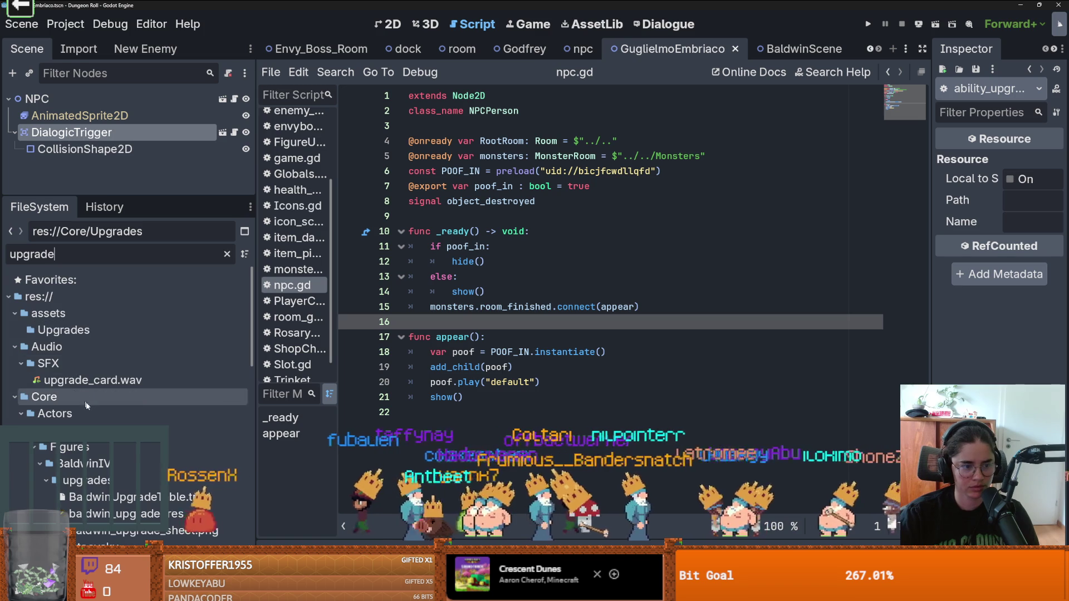
scroll(89, 406, down, 10)
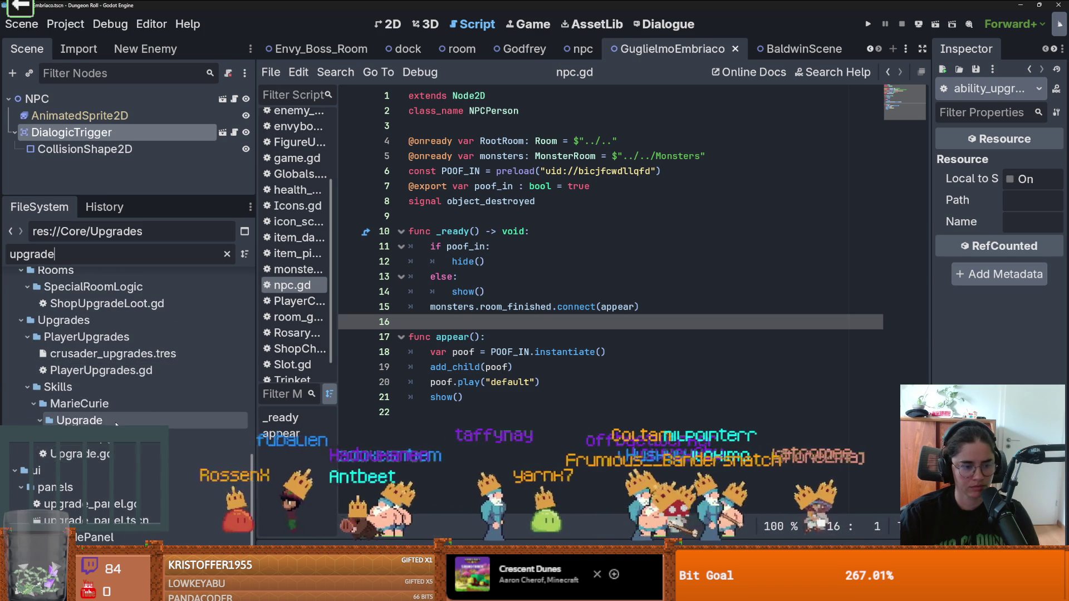
scroll(116, 425, up, 8)
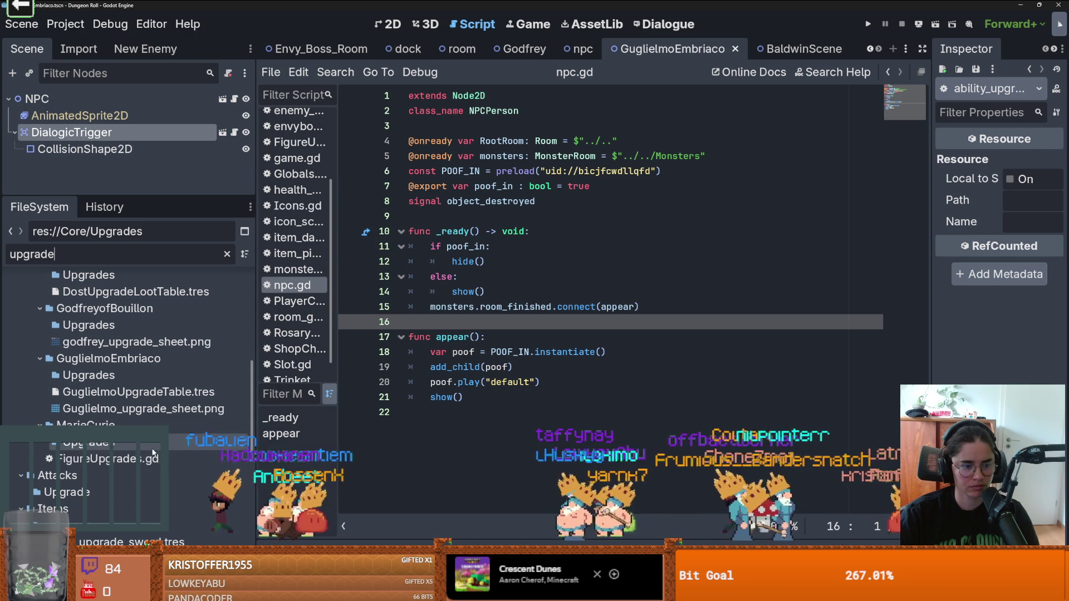
click(94, 492)
- Clear the filter, inspect Thorn.tres, and widen the Inspector by dragging its splitter left
click(227, 254)
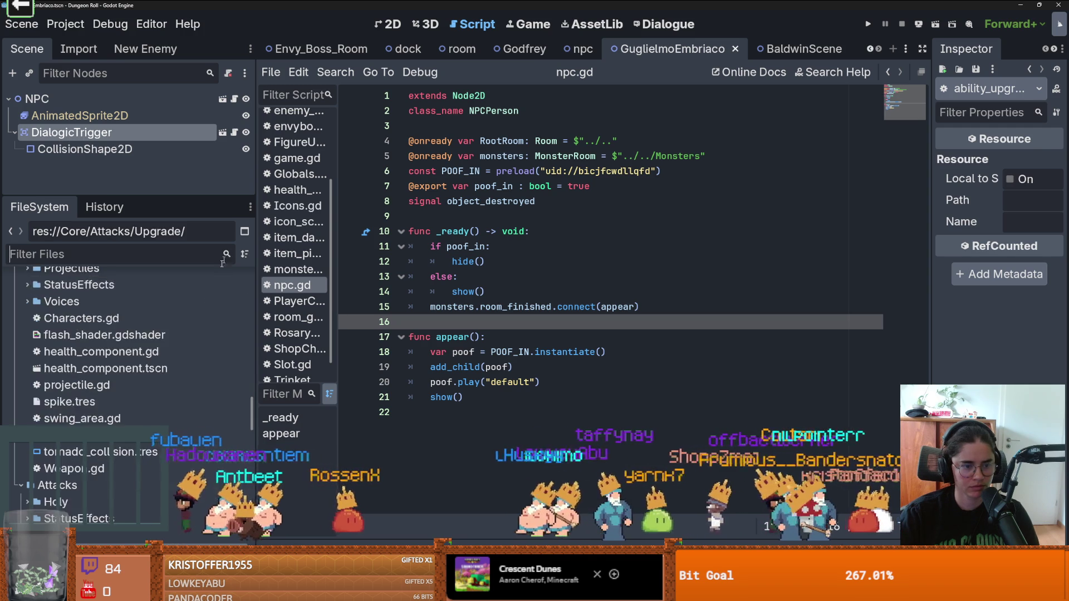
click(81, 388)
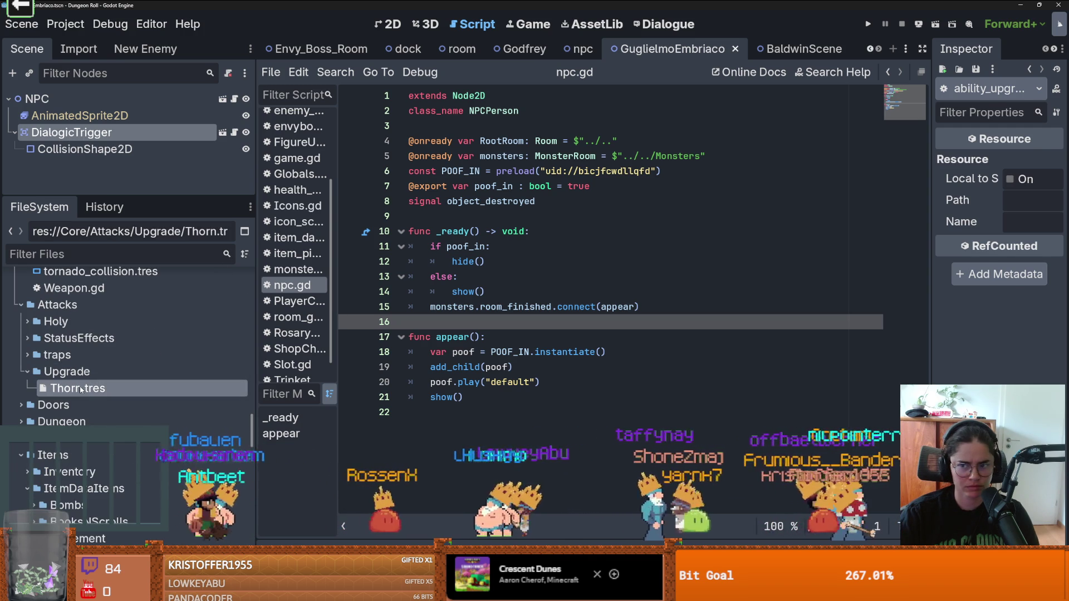
drag(931, 262, 643, 262)
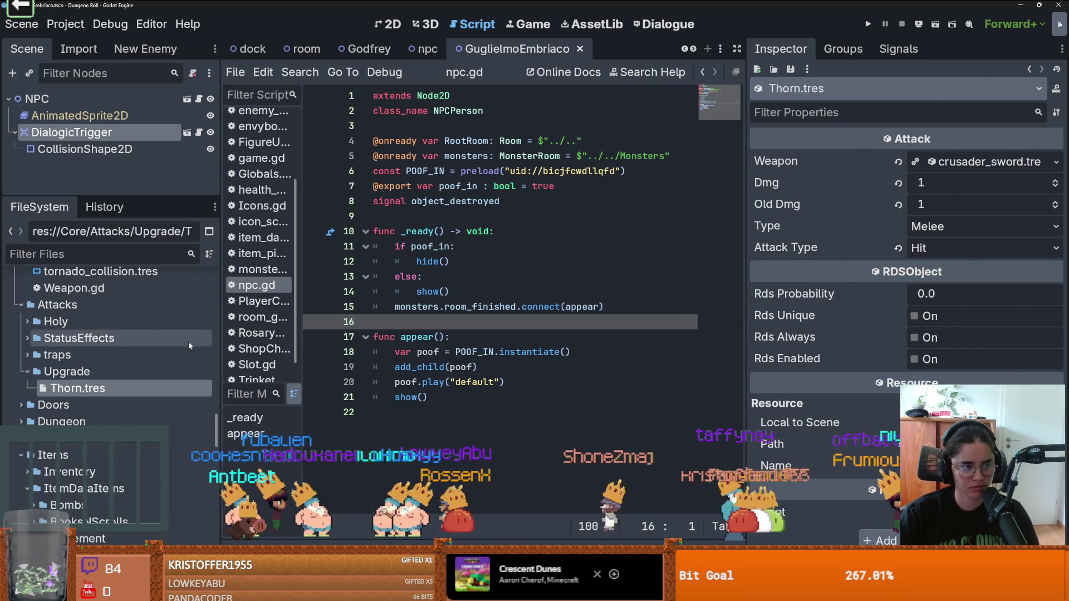
scroll(73, 345, up, 5)
scroll(73, 345, up, 8)
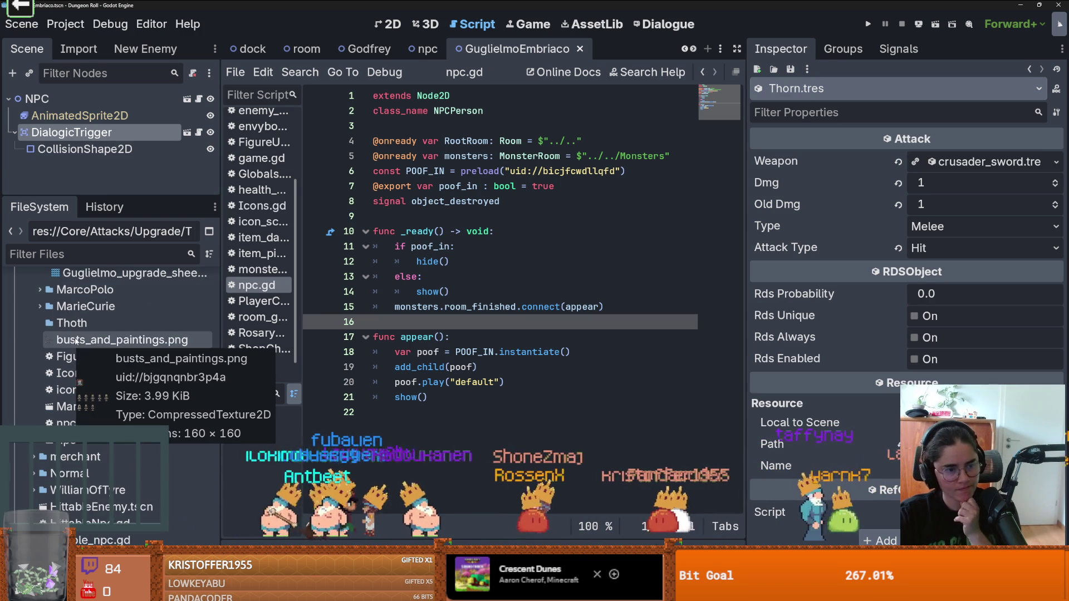
scroll(72, 345, up, 3)
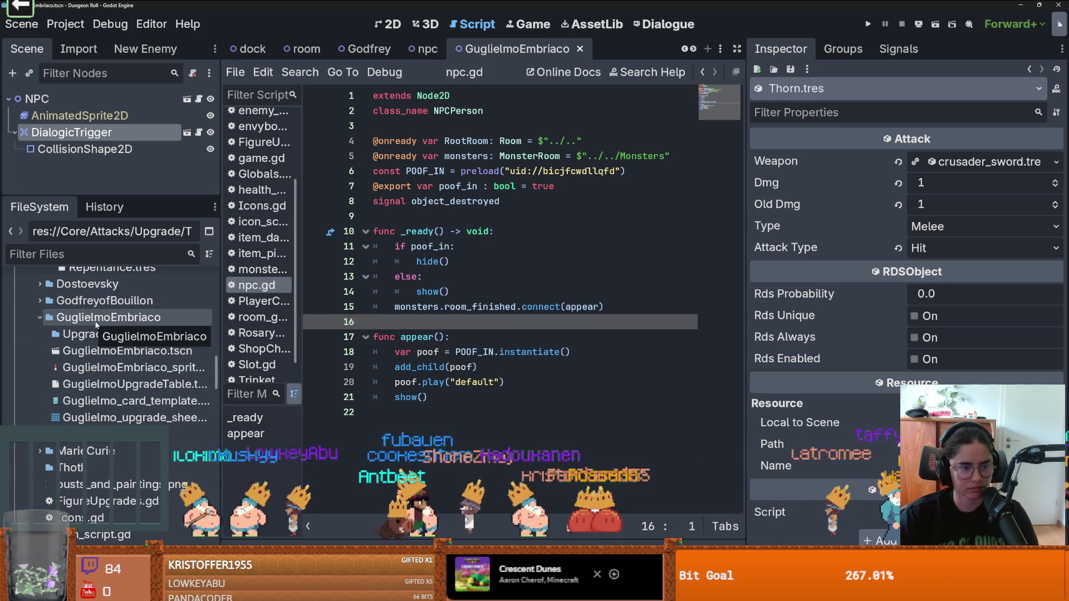
click(89, 334)
right_click(89, 334)
- Create an Upgrade-type resource and save it as ShowTheWay.tres in Guglielmo's Upgrades folder
mouse_move(250, 325)
click(412, 376)
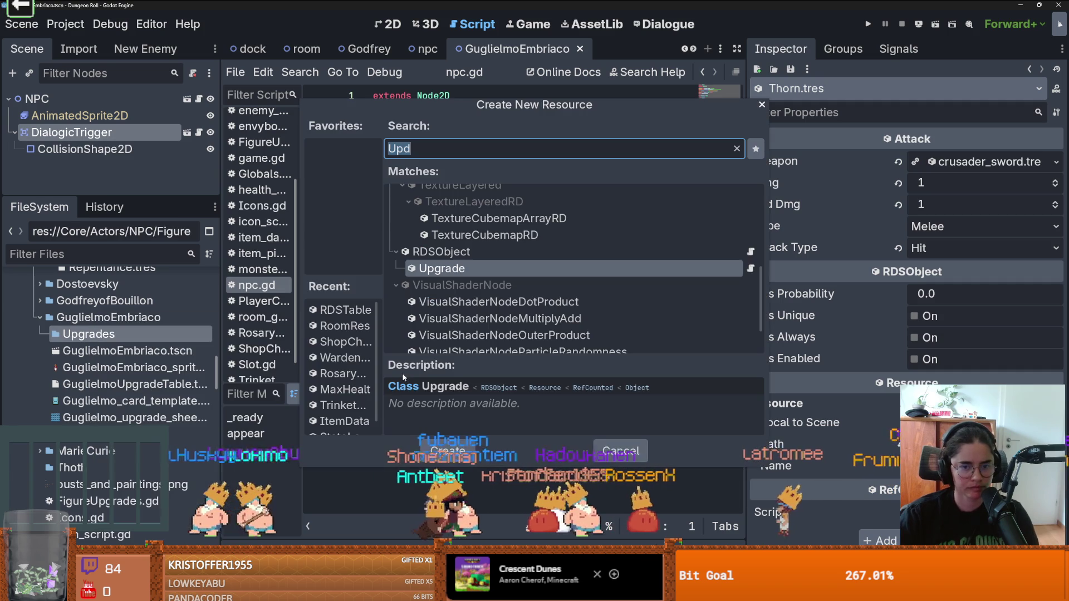
key(Return)
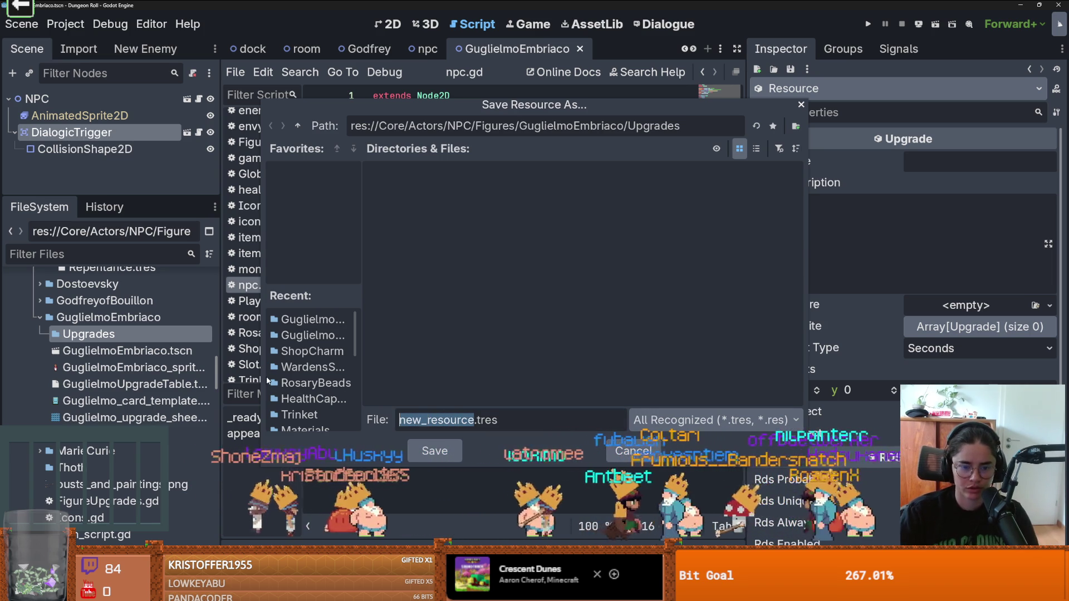
text(ShowTheWay)
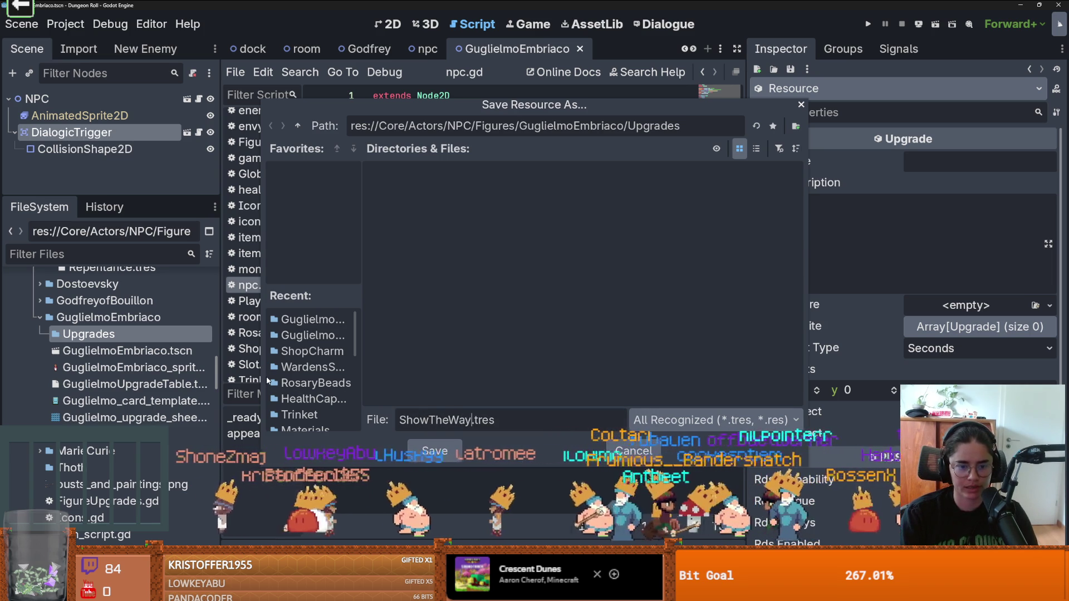
key(Return)
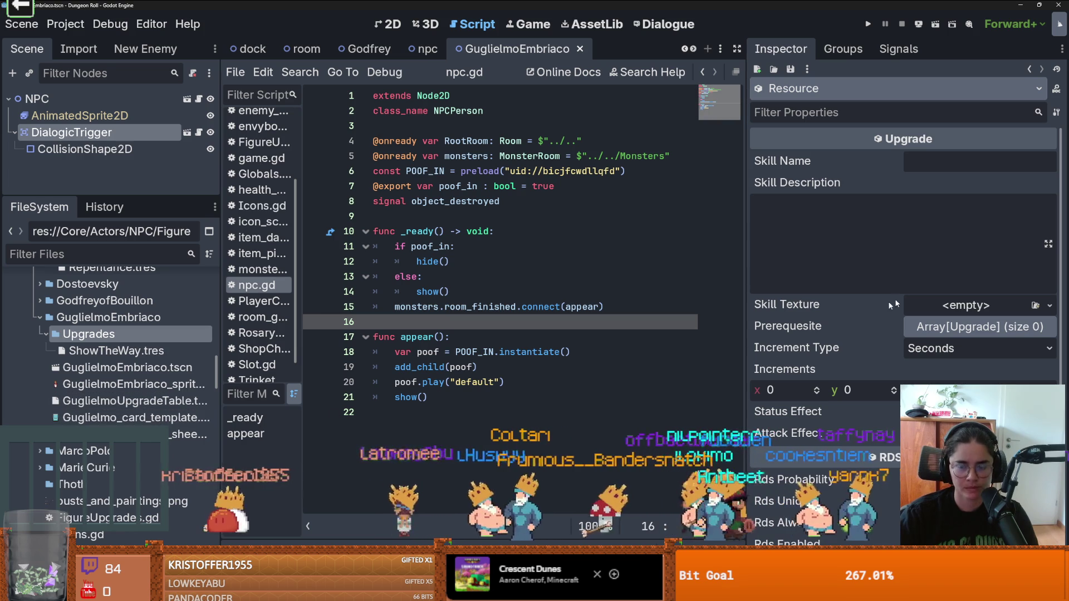
- Enter 'Light The Way' as the ShowTheWay upgrade's Skill Name
click(925, 167)
text(Light The)
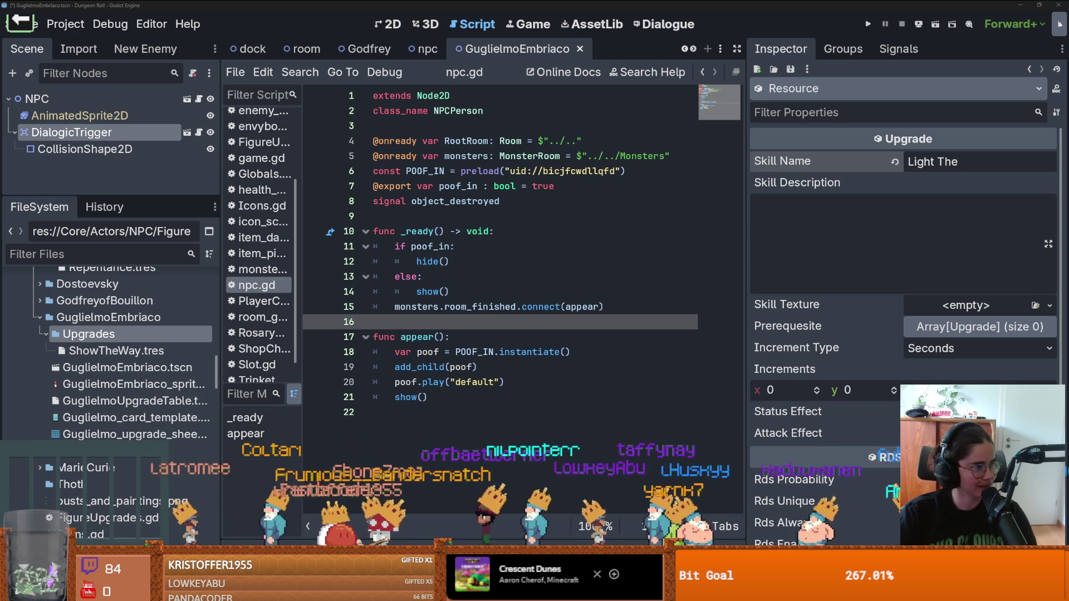
click(543, 305)
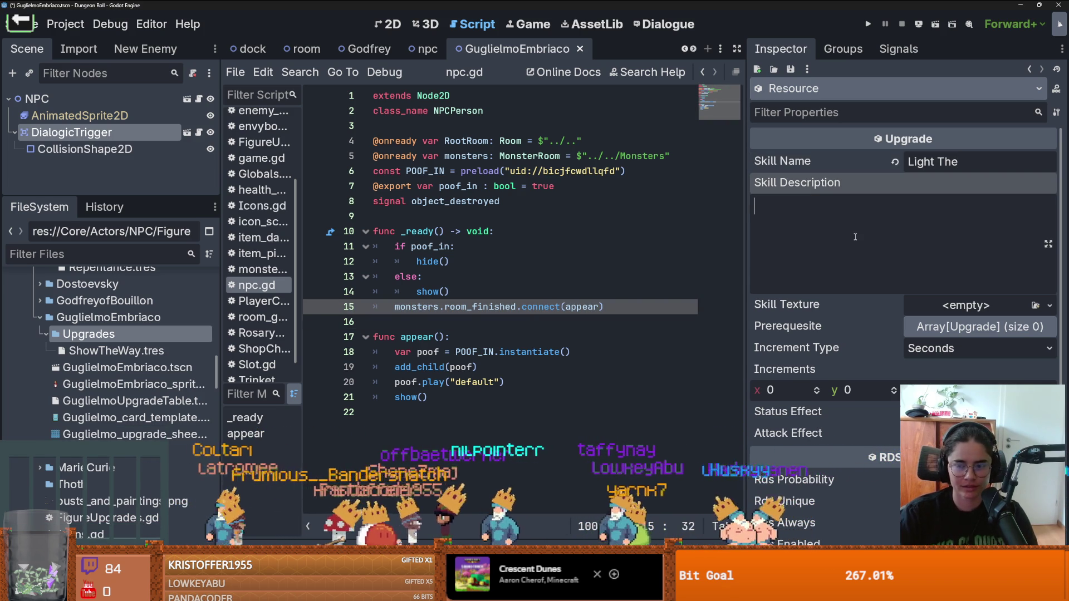
click(1011, 162)
text(Way)
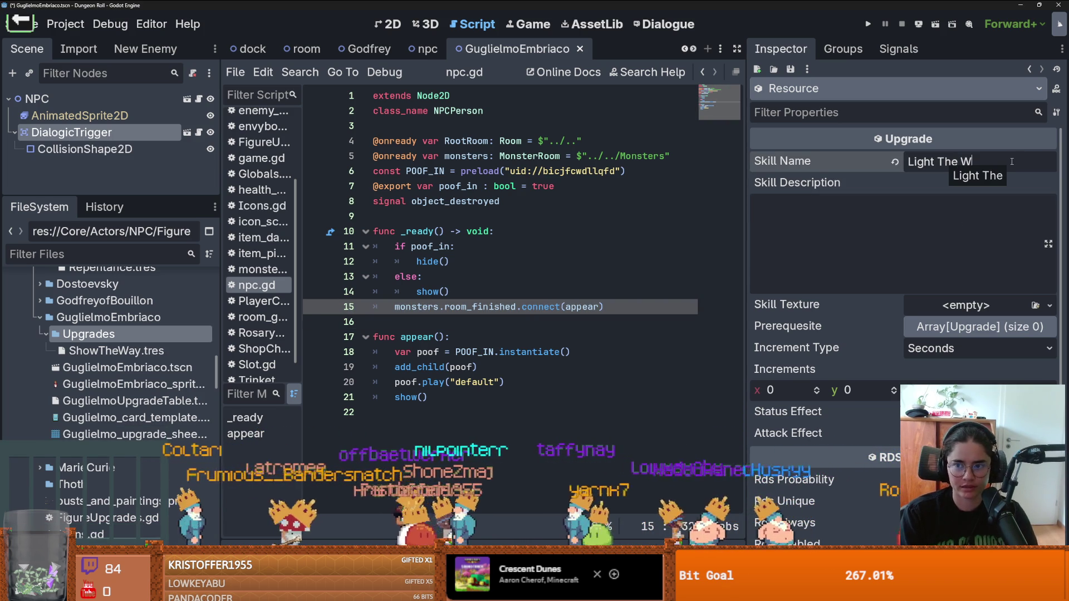
key(Tab)
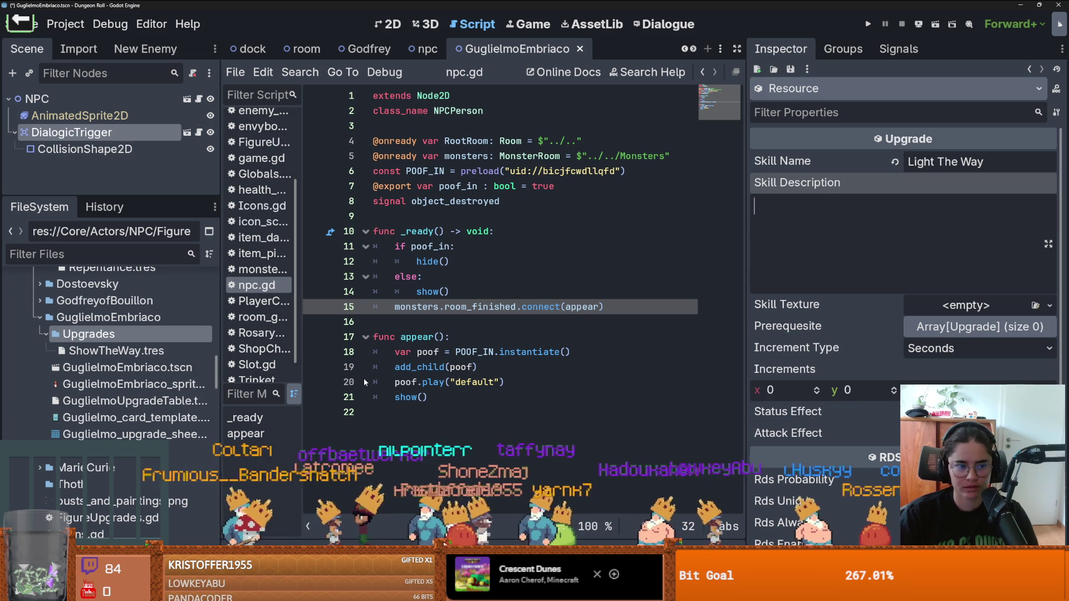
click(928, 305)
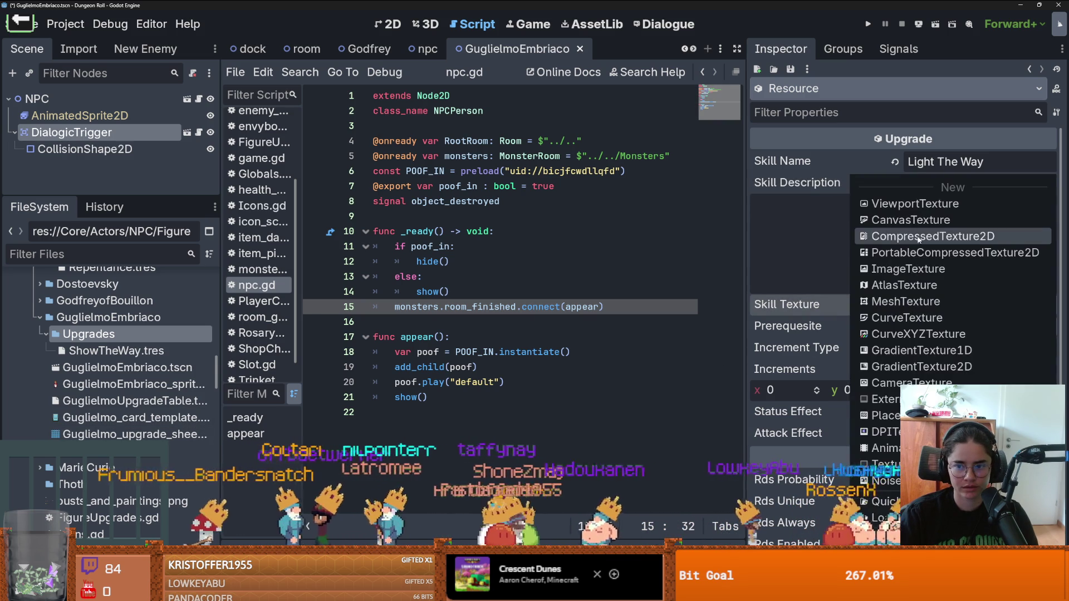
click(902, 285)
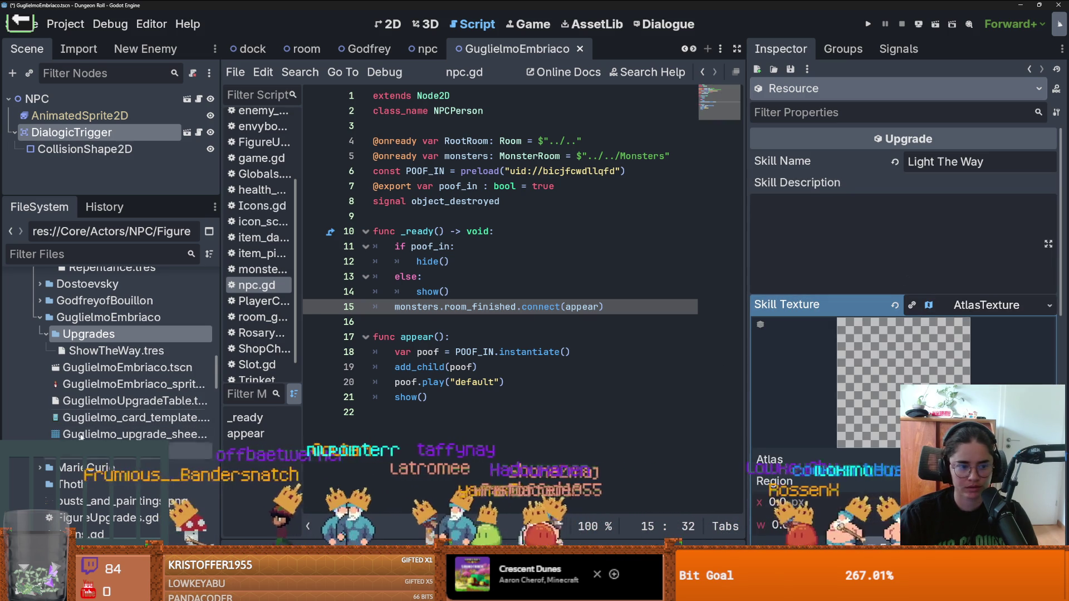
mouse_move(133, 434)
mouse_down()
mouse_move(501, 456)
mouse_move(980, 465)
mouse_up()
click(874, 509)
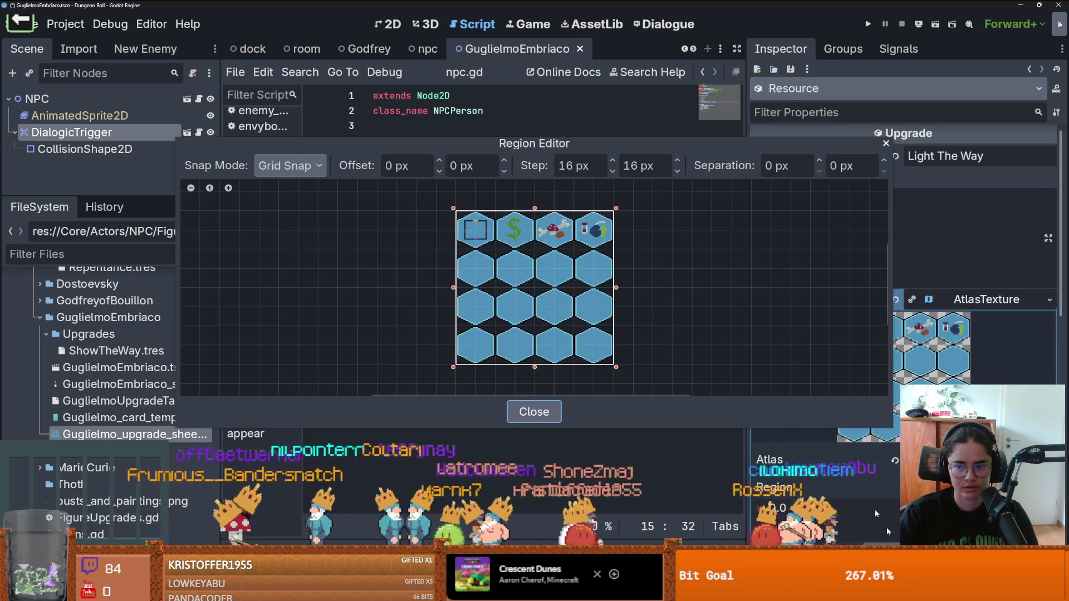
scroll(483, 244, up, 3)
drag(462, 252, 474, 257)
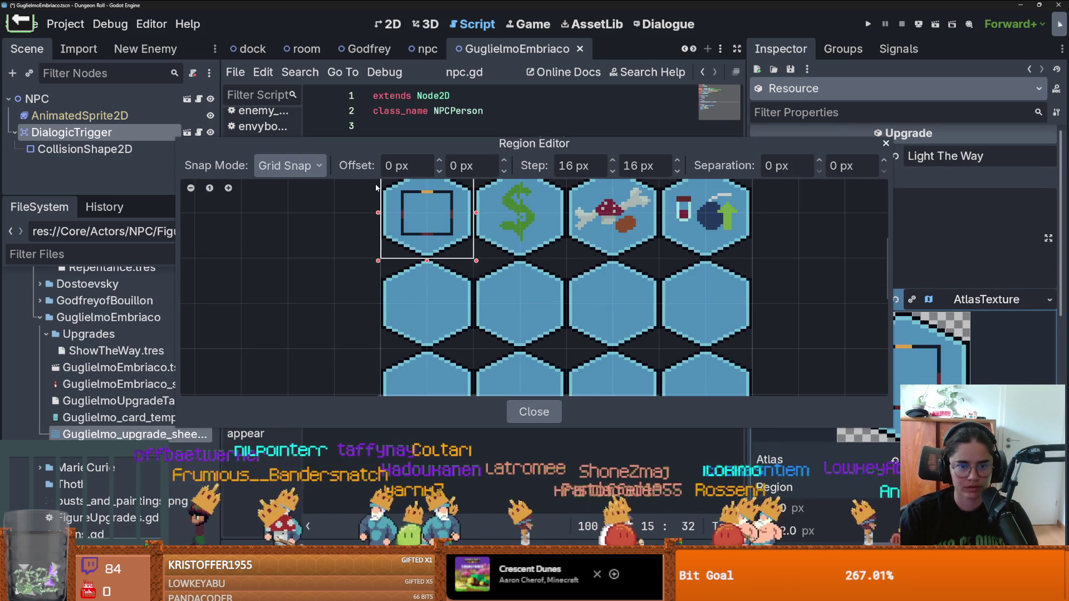
click(886, 143)
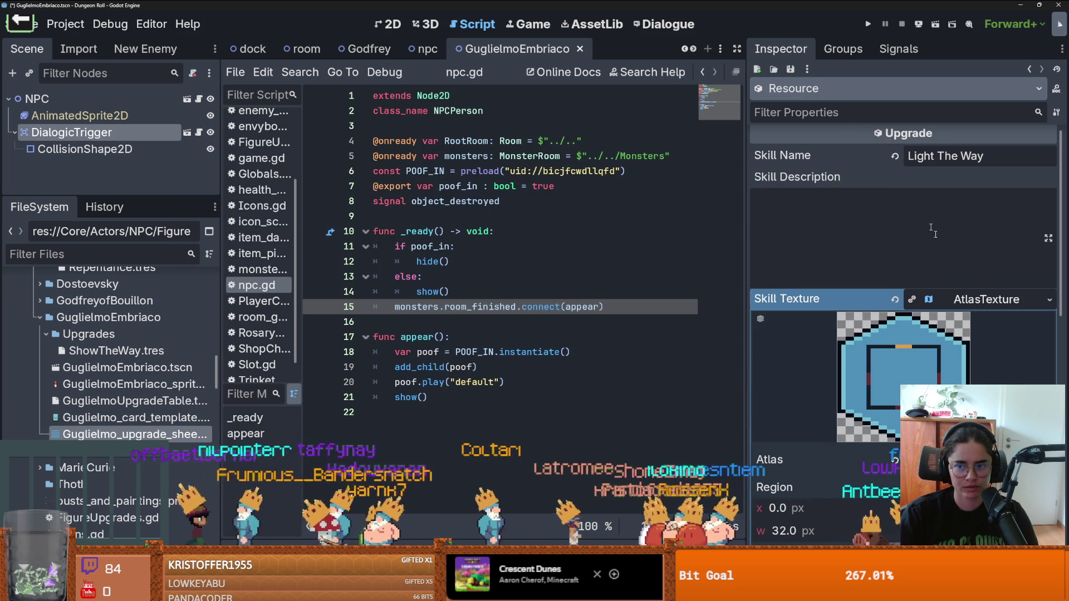
scroll(891, 250, down, 3)
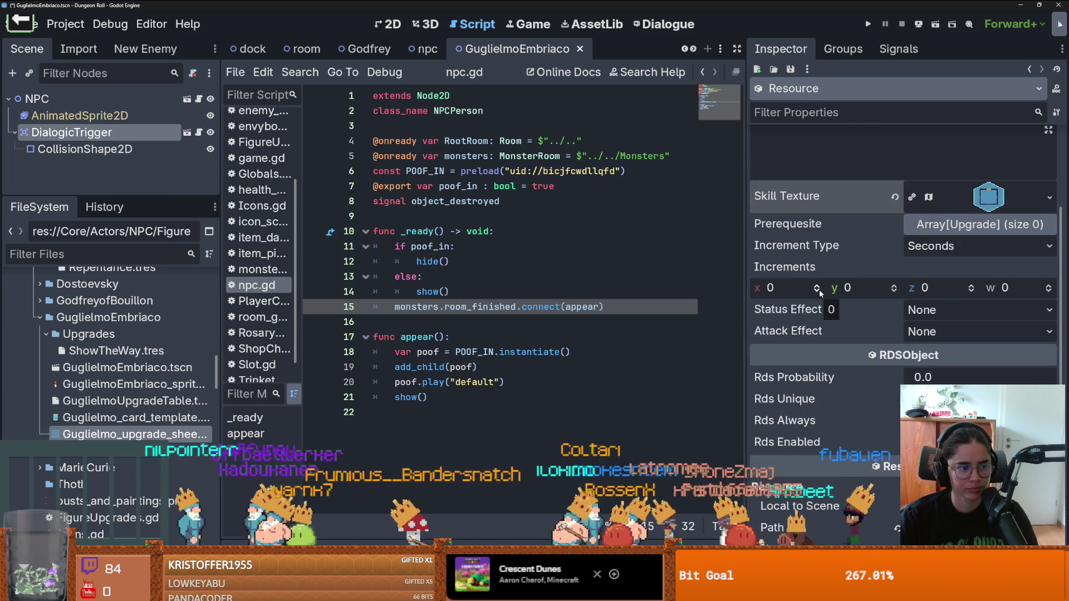
scroll(889, 322, up, 1)
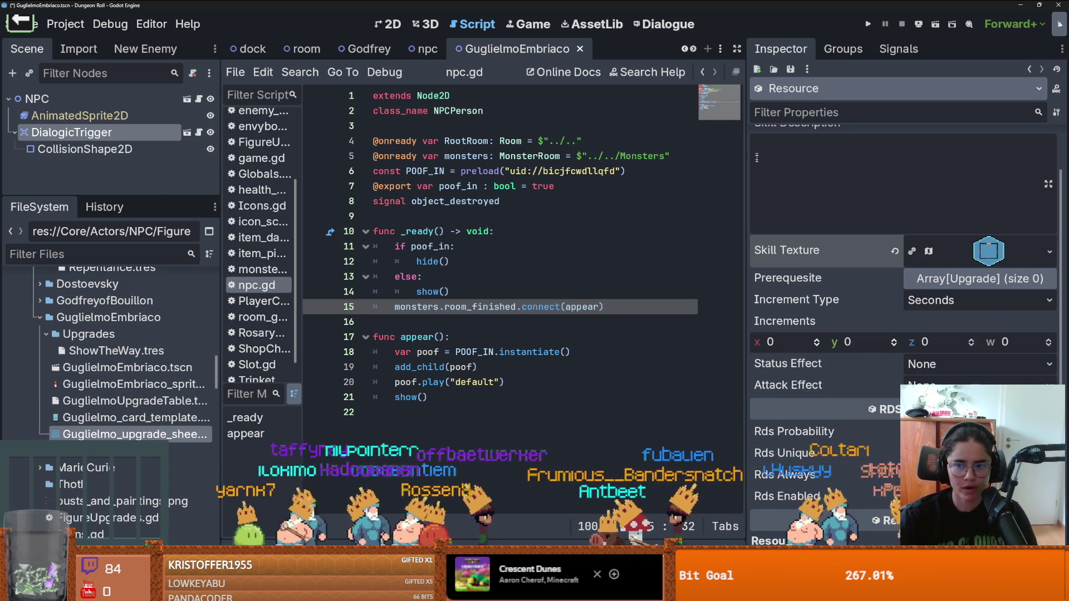
scroll(808, 264, up, 2)
click(807, 264)
text(when you clear a mo)
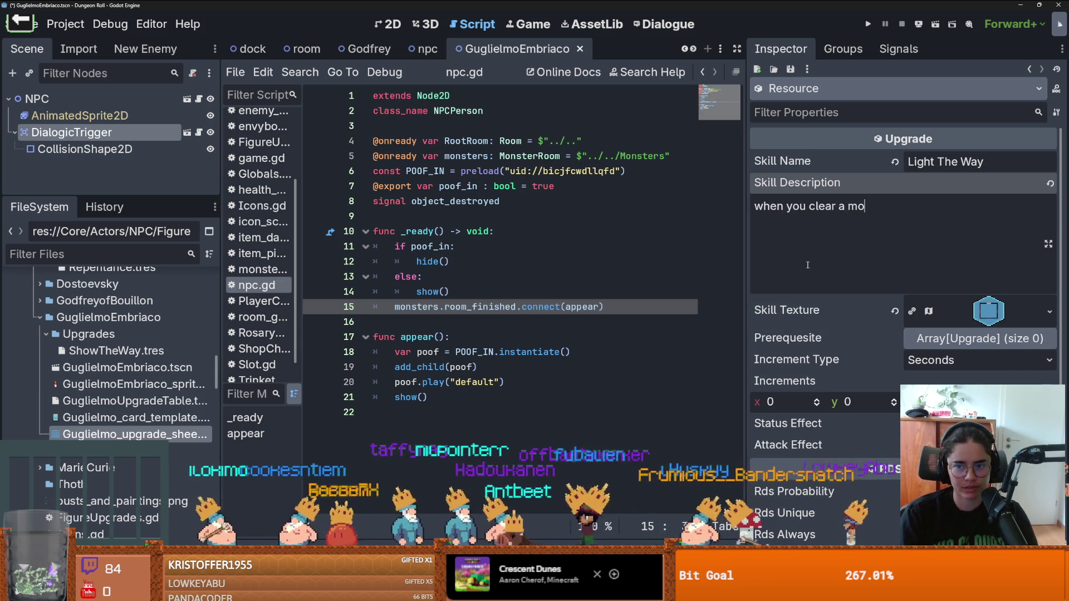
- Finish the boss-room light description, set Rds Probability to 0.5, keep increment type Seconds
text(nster room, )
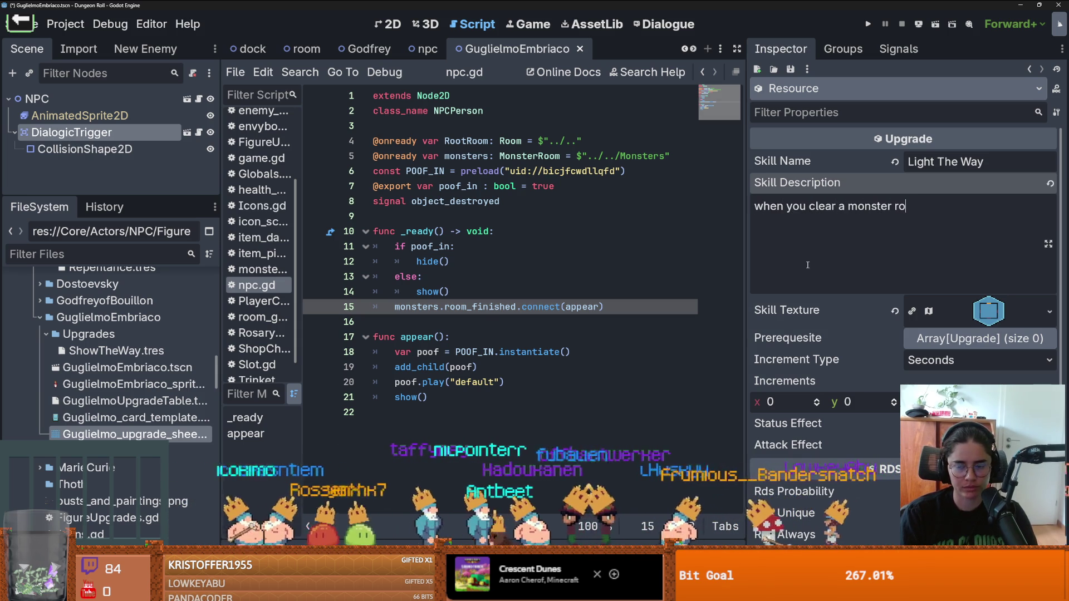
text(a light will s)
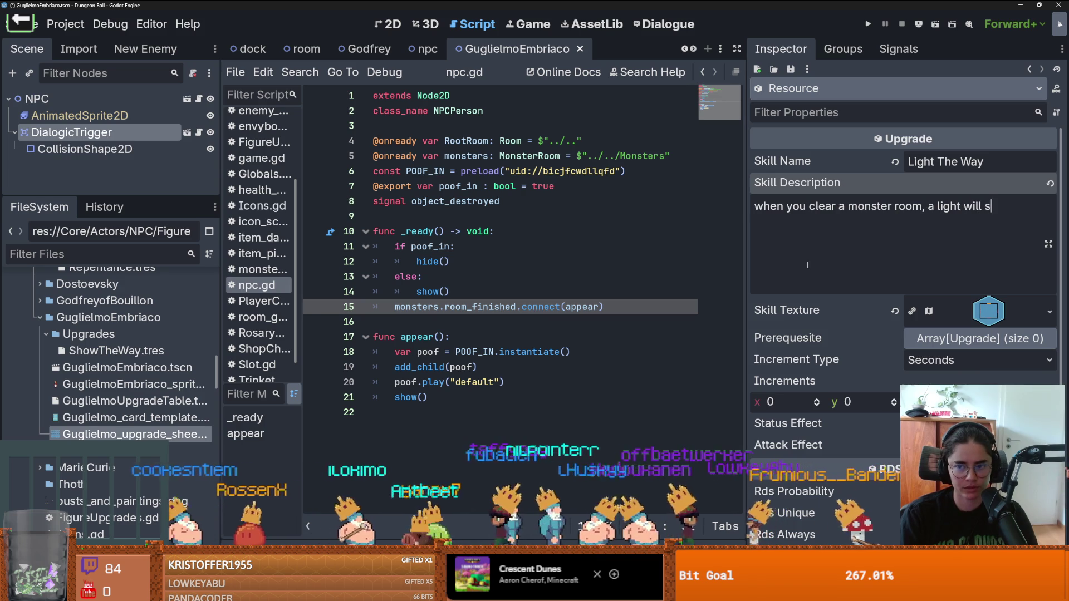
text(how you the way )
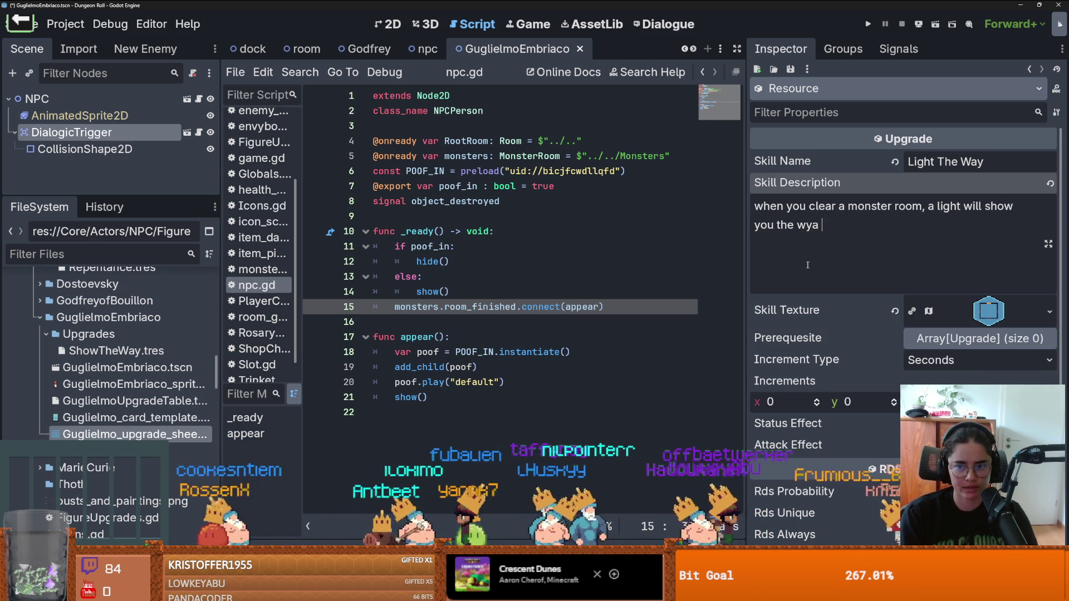
text(to the boss roo)
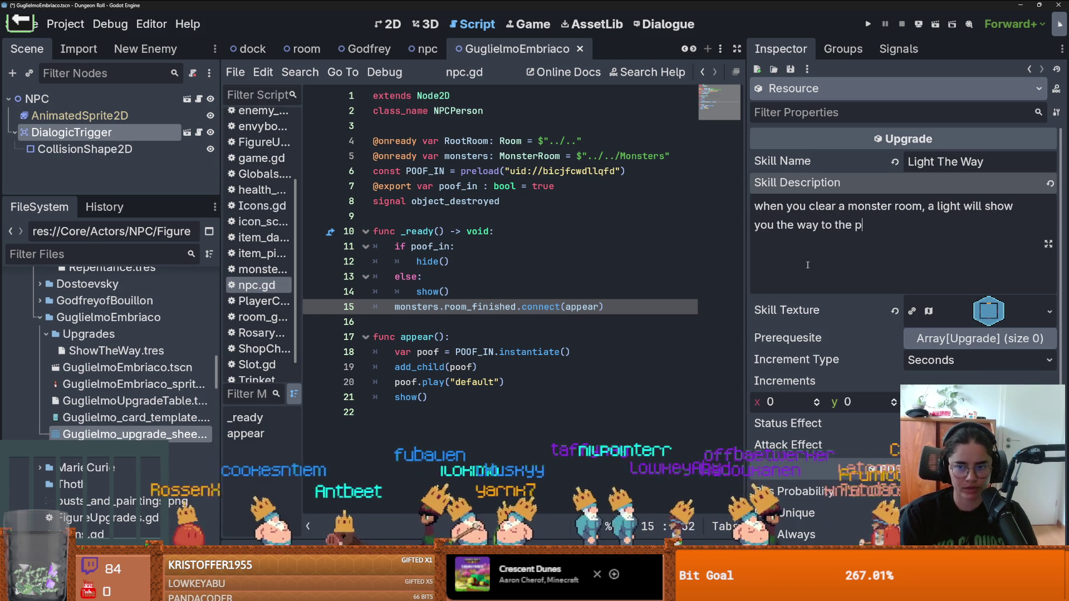
text(m)
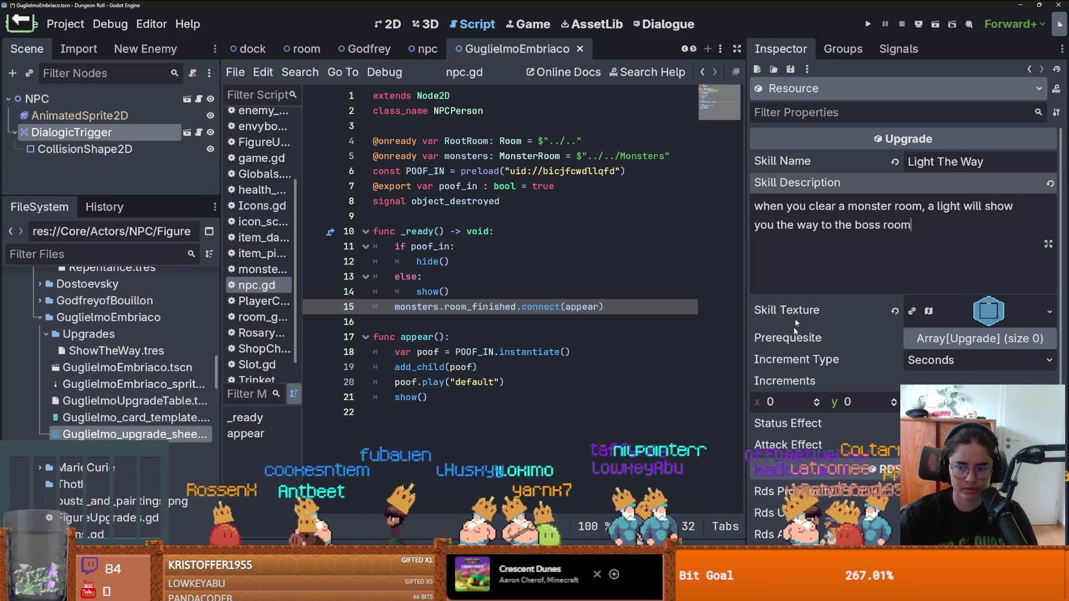
scroll(841, 440, down, 3)
click(937, 383)
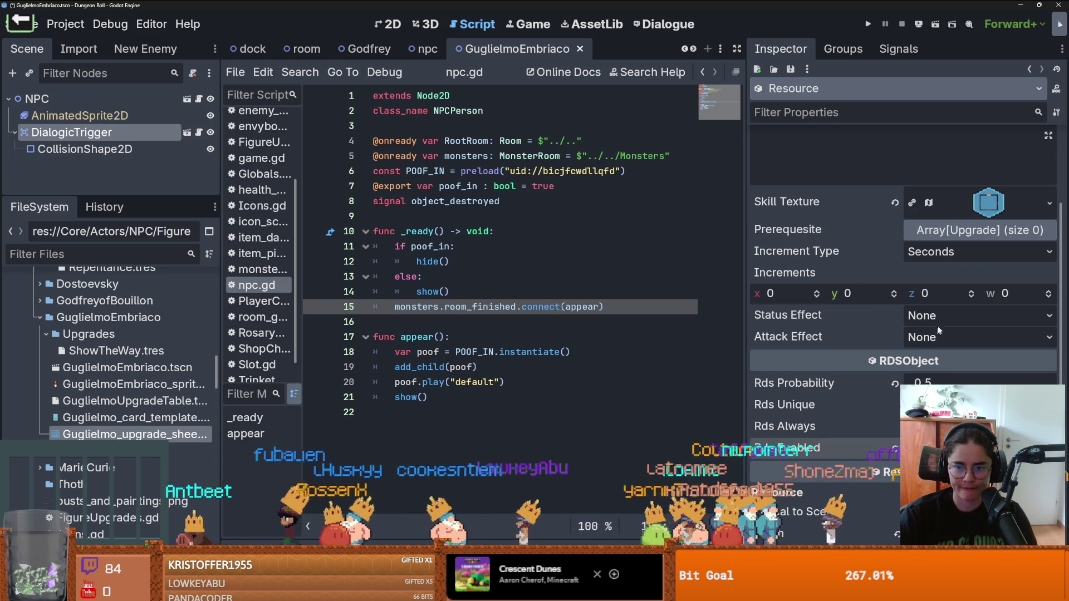
click(954, 246)
click(943, 259)
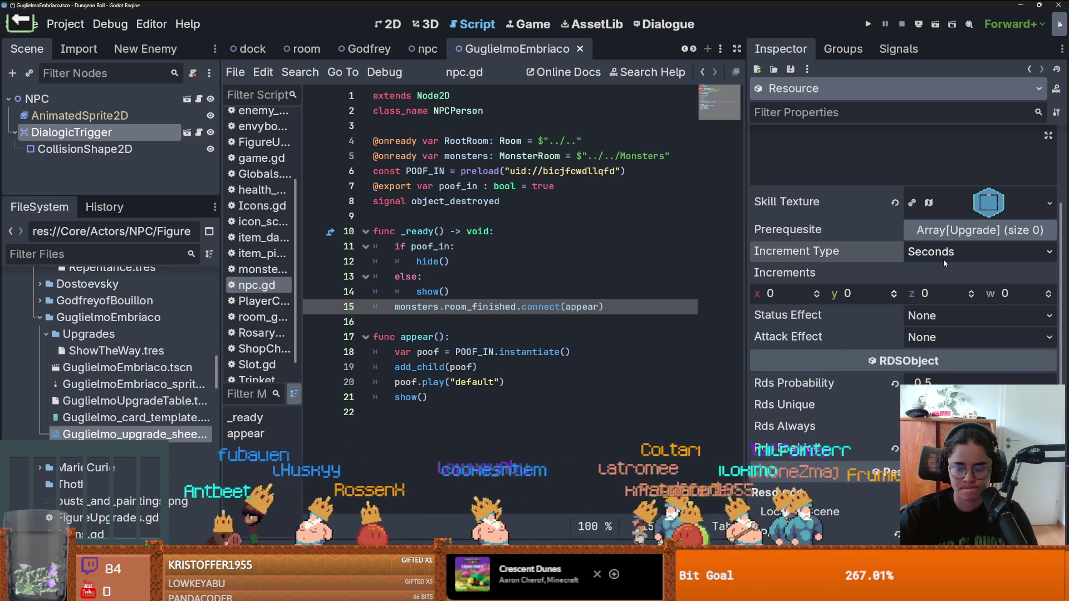
- Save the ShowTheWay upgrade, then select GuglielmoUpgradeTable.tres
key(ctrl+s)
scroll(833, 309, up, 5)
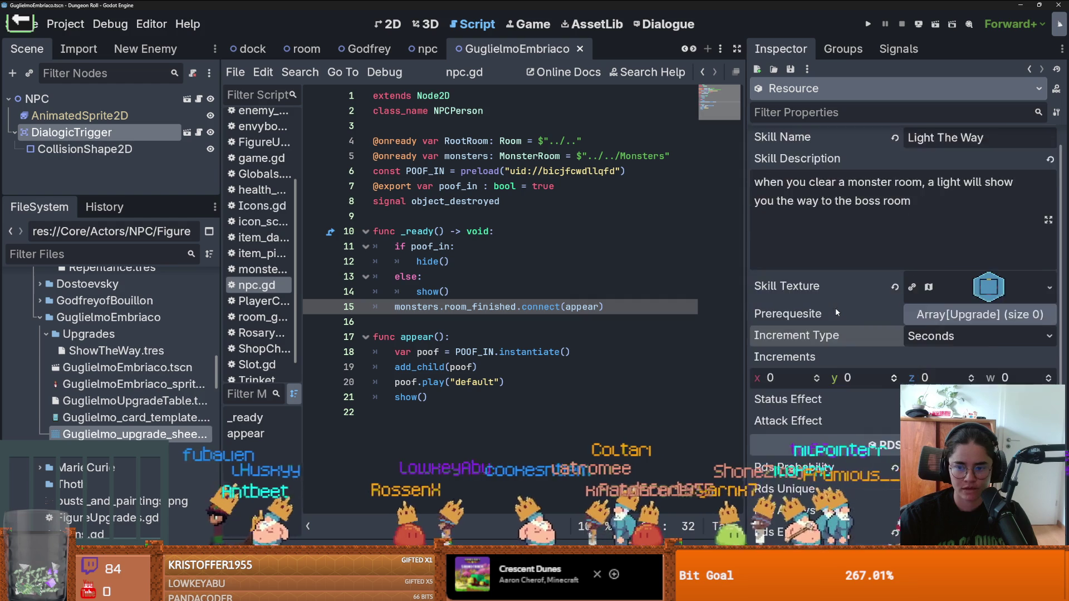
click(872, 294)
key(ctrl+s)
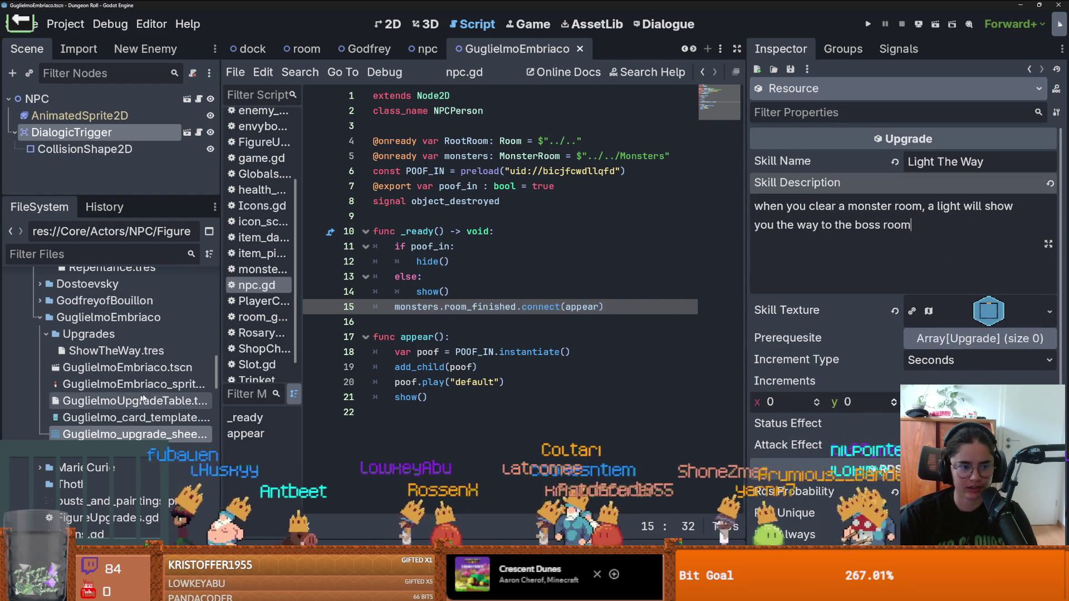
click(134, 401)
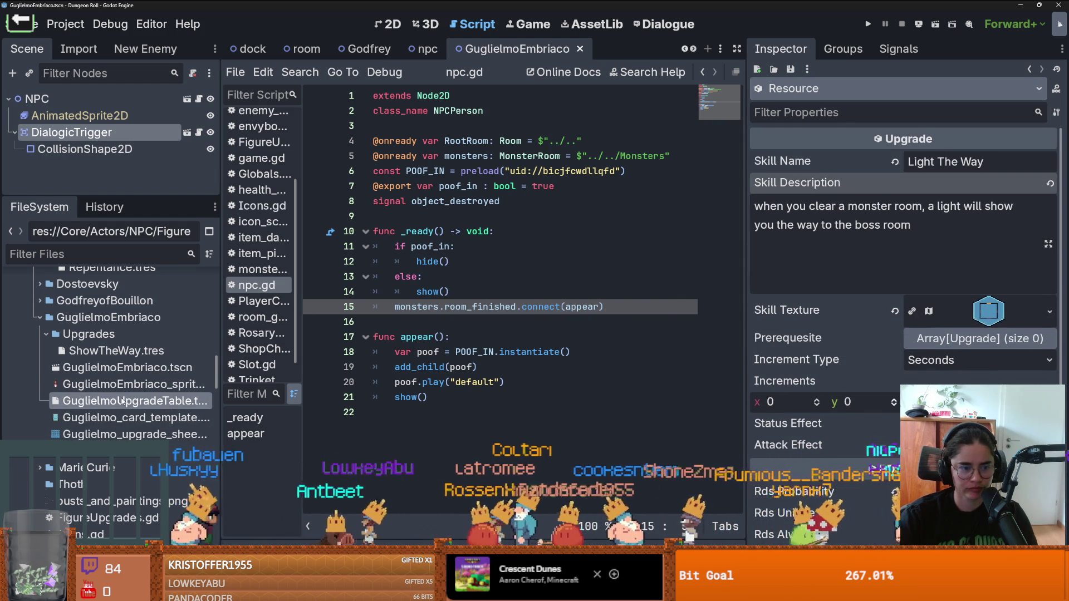
- Add one Rds Contents slot to the upgrade table and place ShowTheWay.tres in it
click(1051, 227)
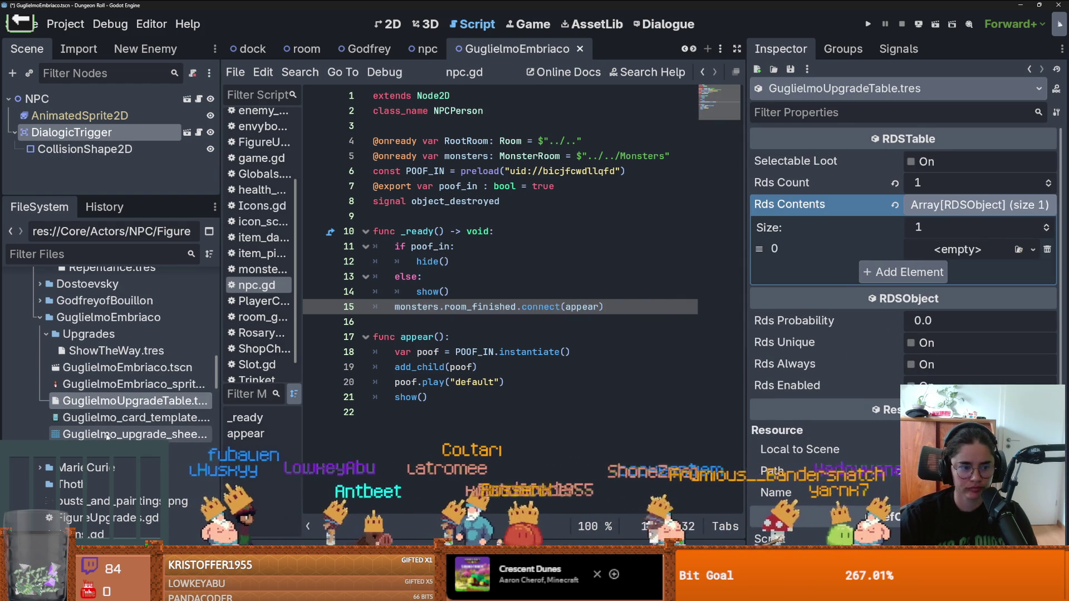
mouse_move(102, 357)
mouse_down()
mouse_move(484, 291)
mouse_move(957, 249)
mouse_up()
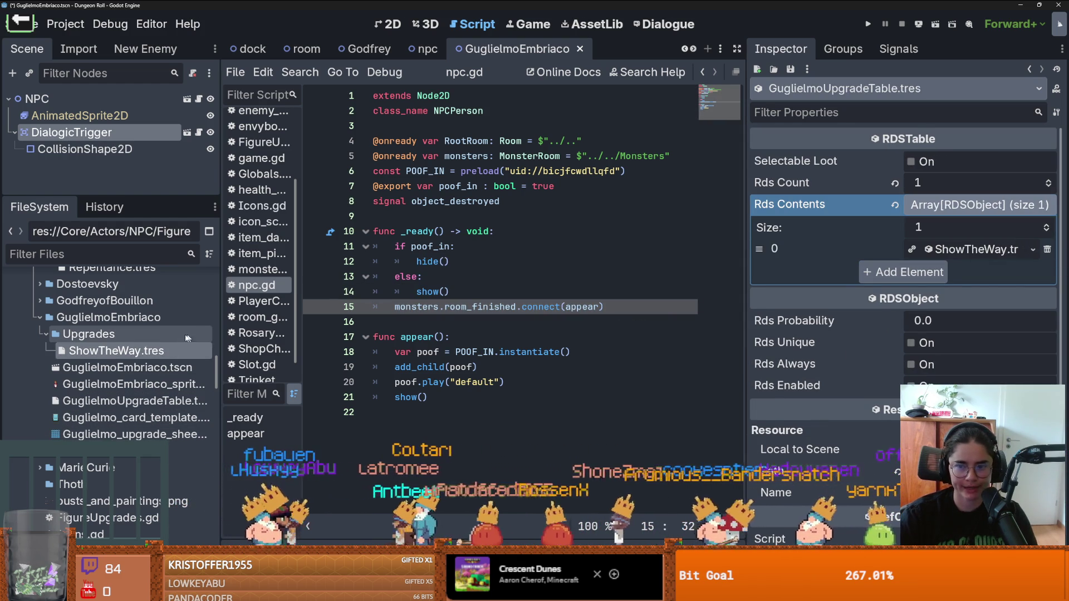
right_click(139, 334)
mouse_move(248, 325)
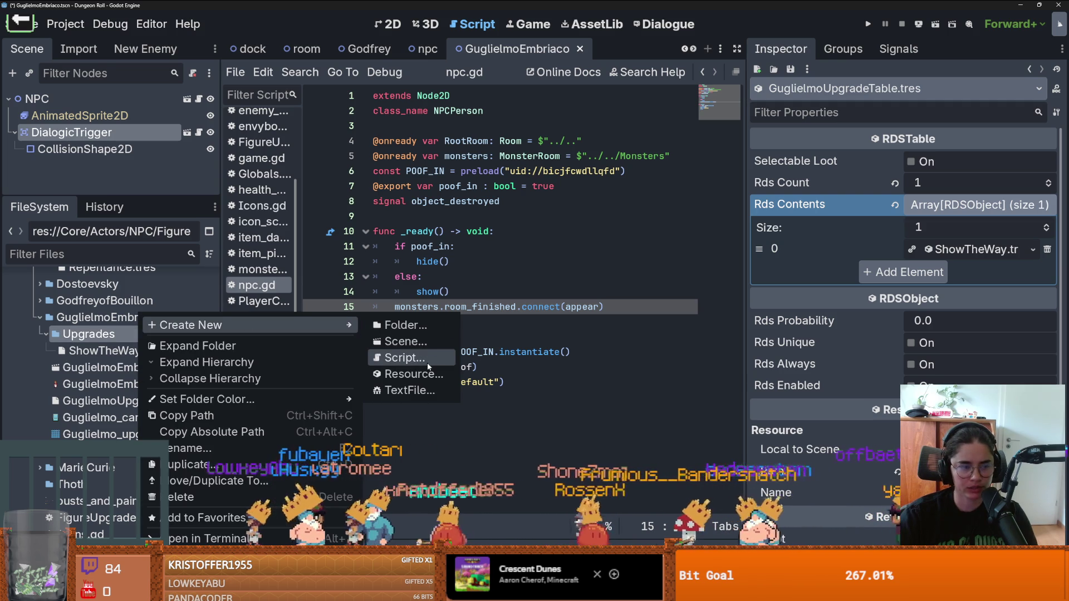
click(98, 352)
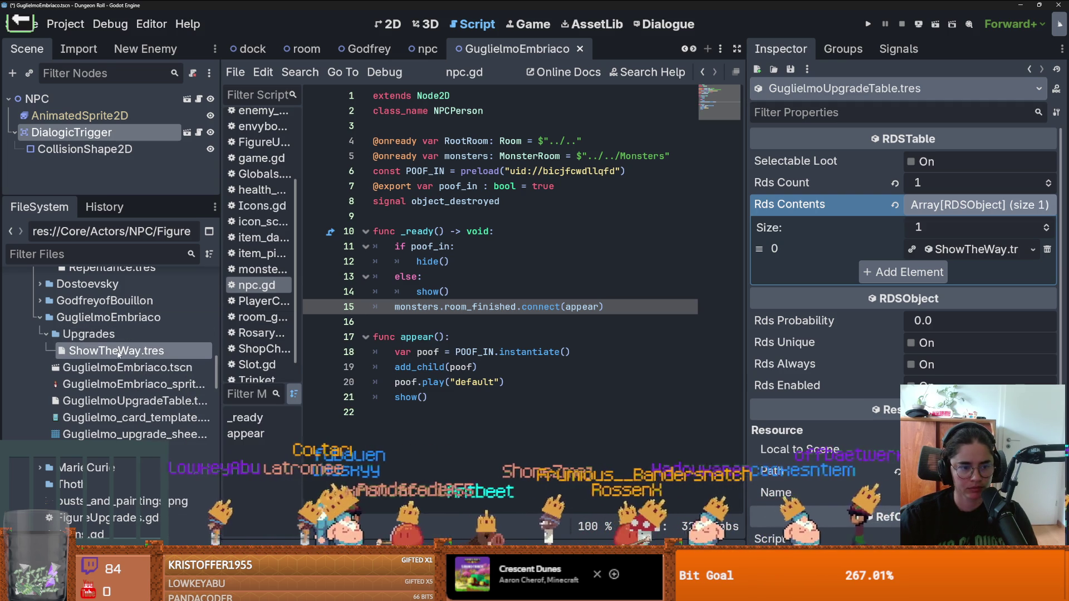
- Duplicate ShowTheWay.tres as SellItems.tres in the Upgrades folder
key(ctrl+d)
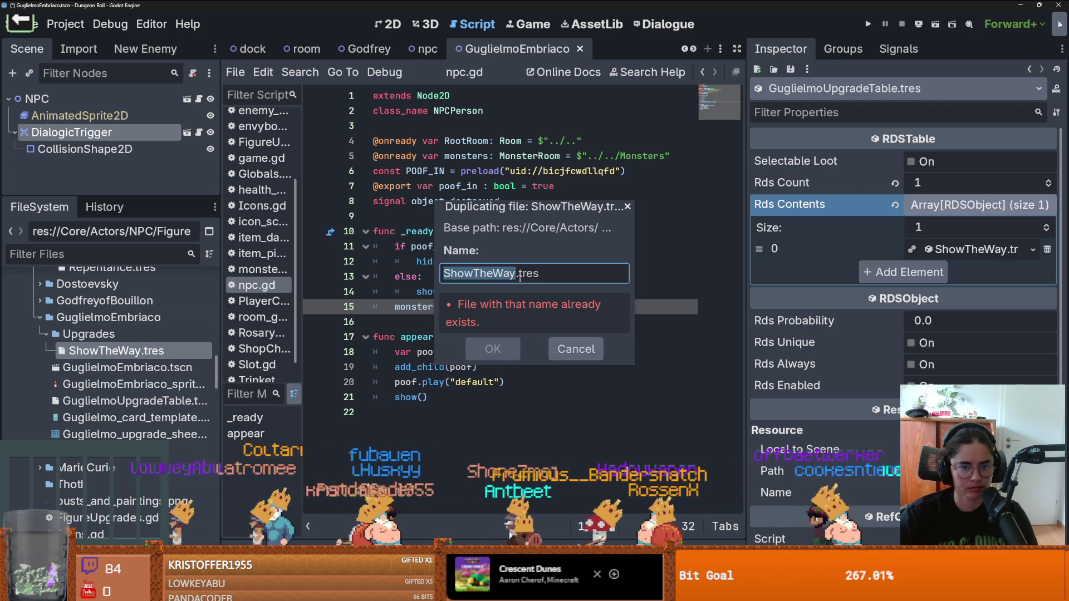
click(515, 272)
text(SellItems)
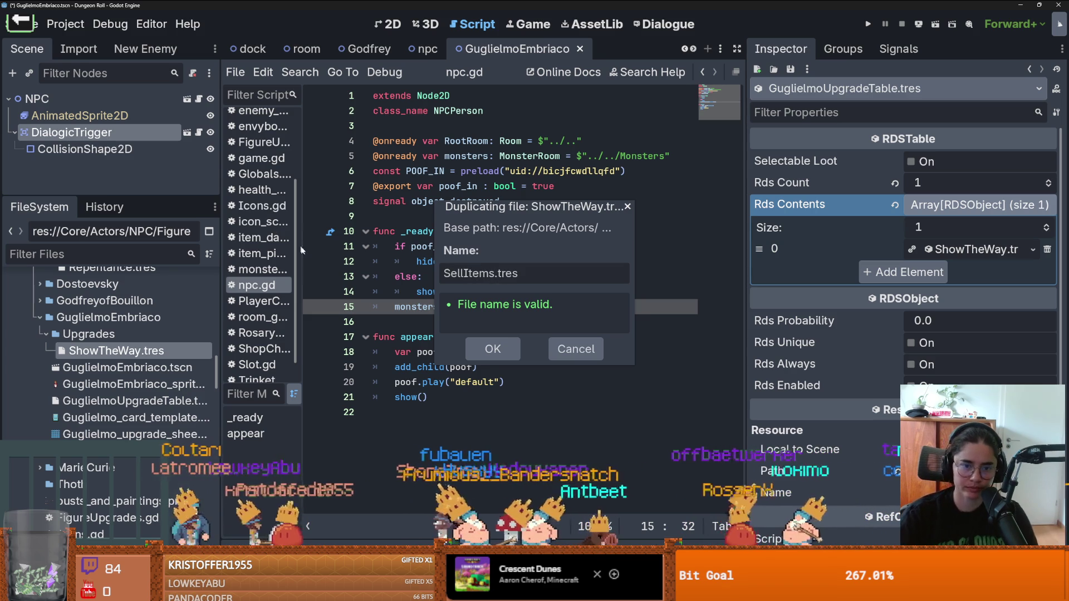
click(490, 349)
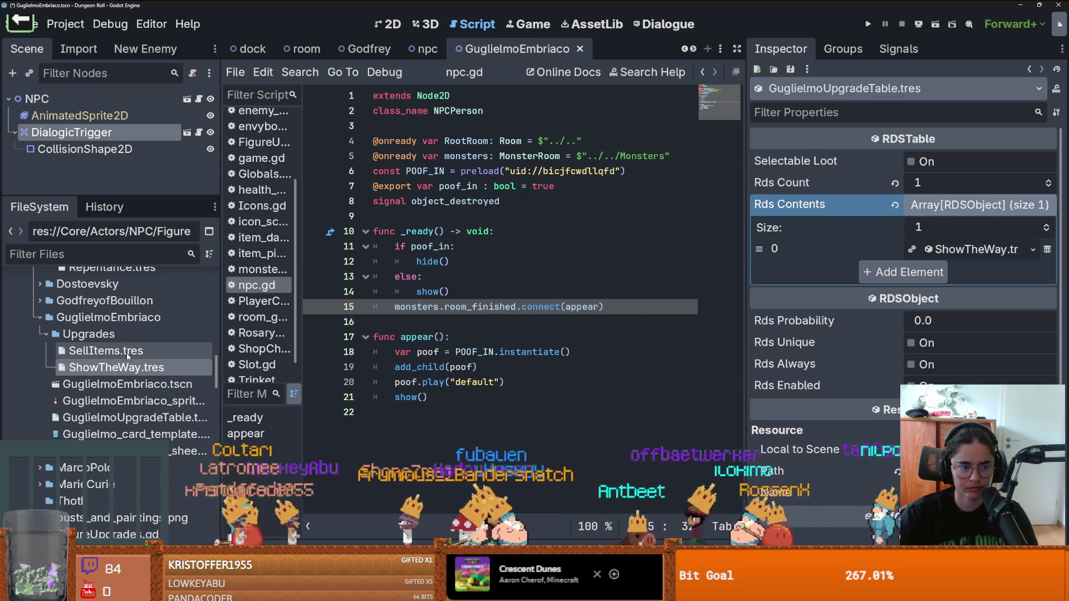
- Give SellItems.tres the skill name 'Sell Items' and description 'You will now be able to sell items in the shop'
click(126, 352)
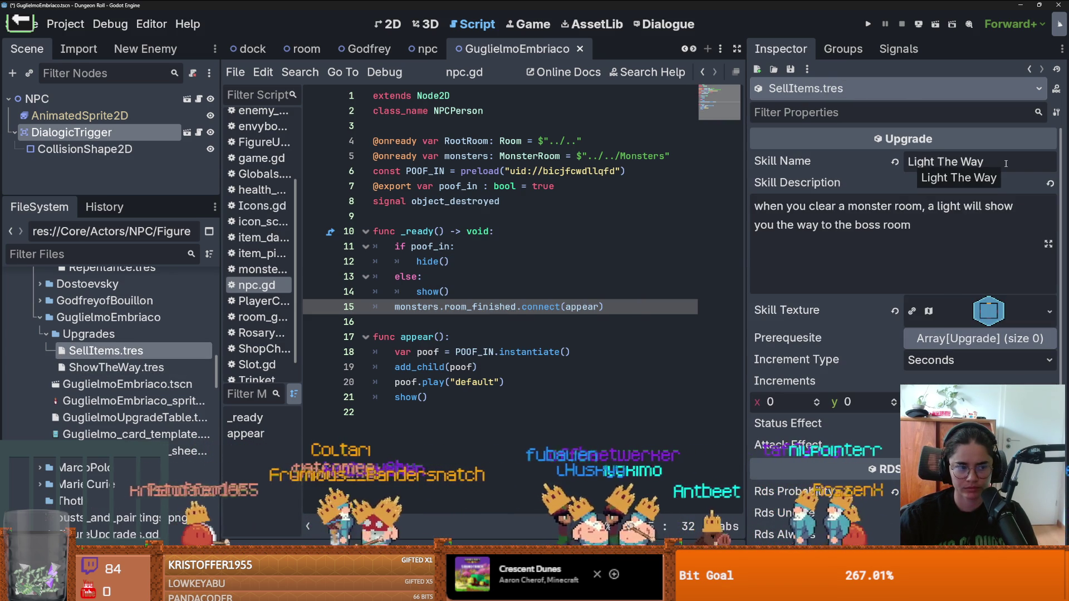
drag(1006, 163, 854, 152)
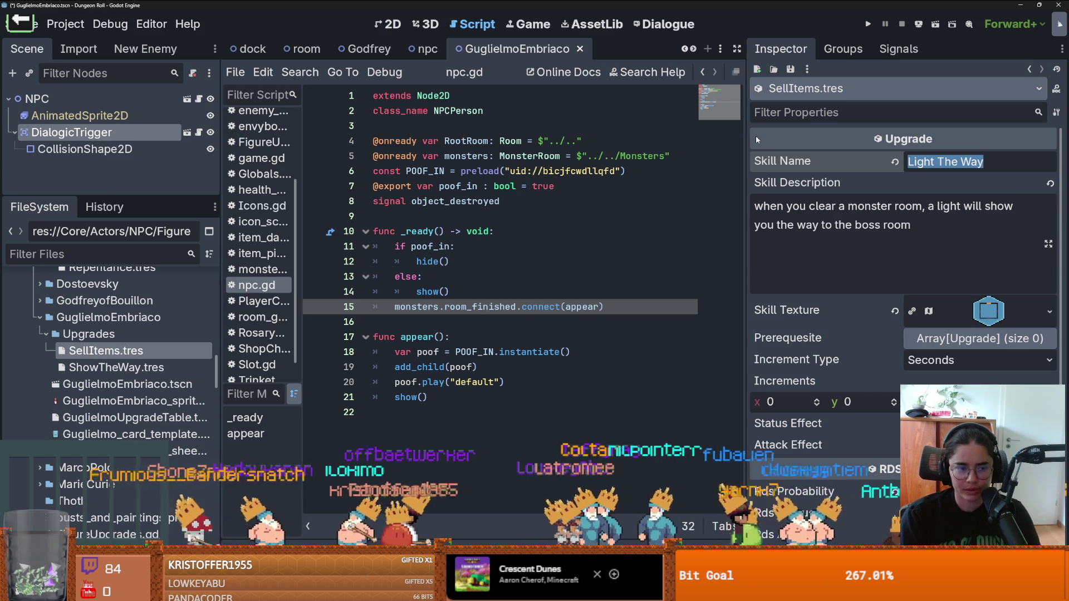
text(Sell Items)
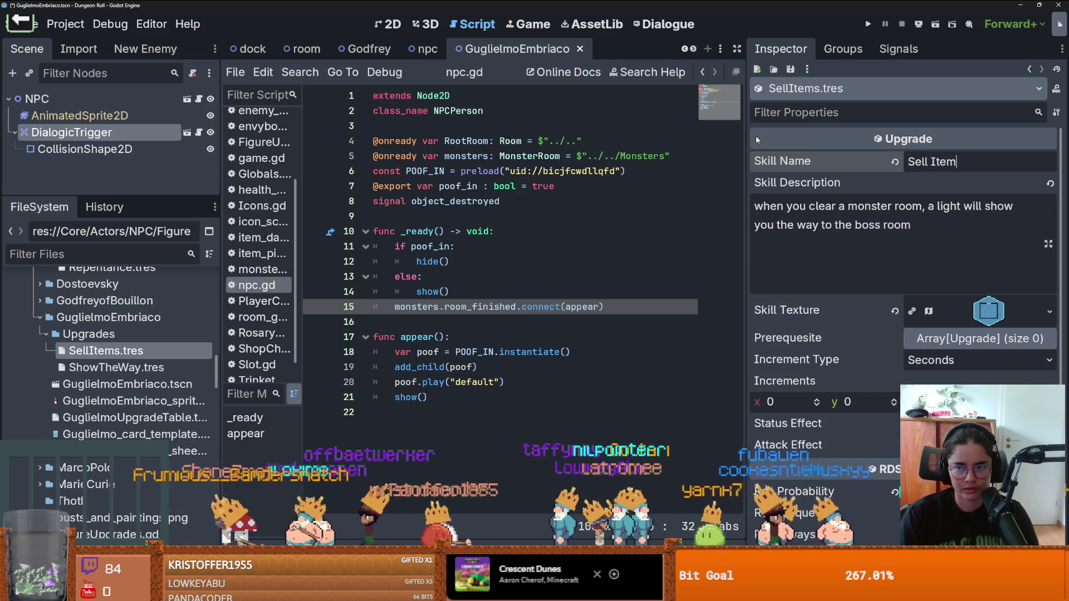
triple_click(758, 278)
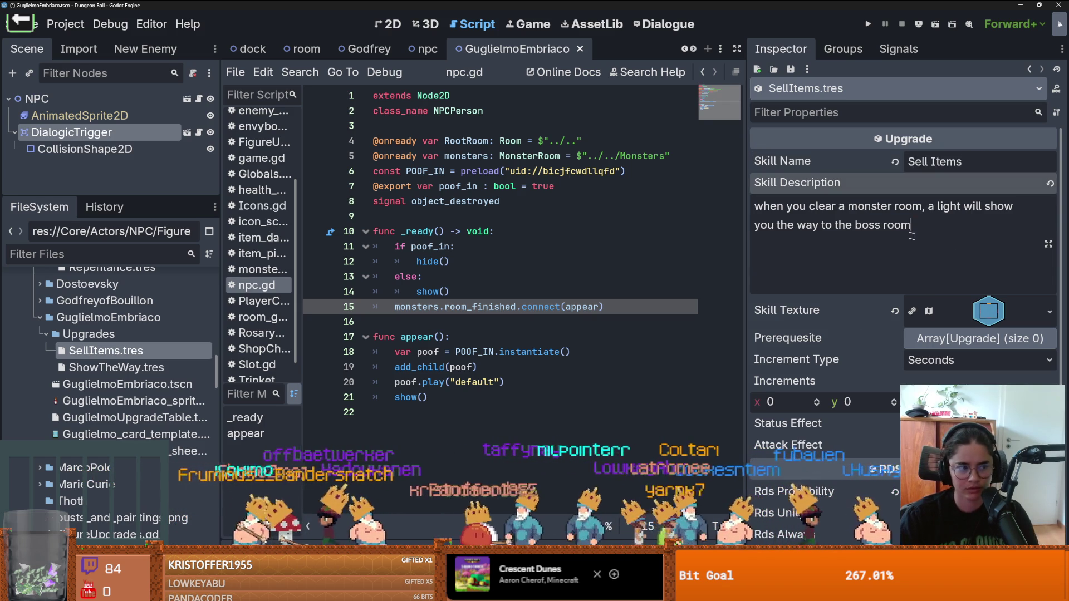
text(You will now)
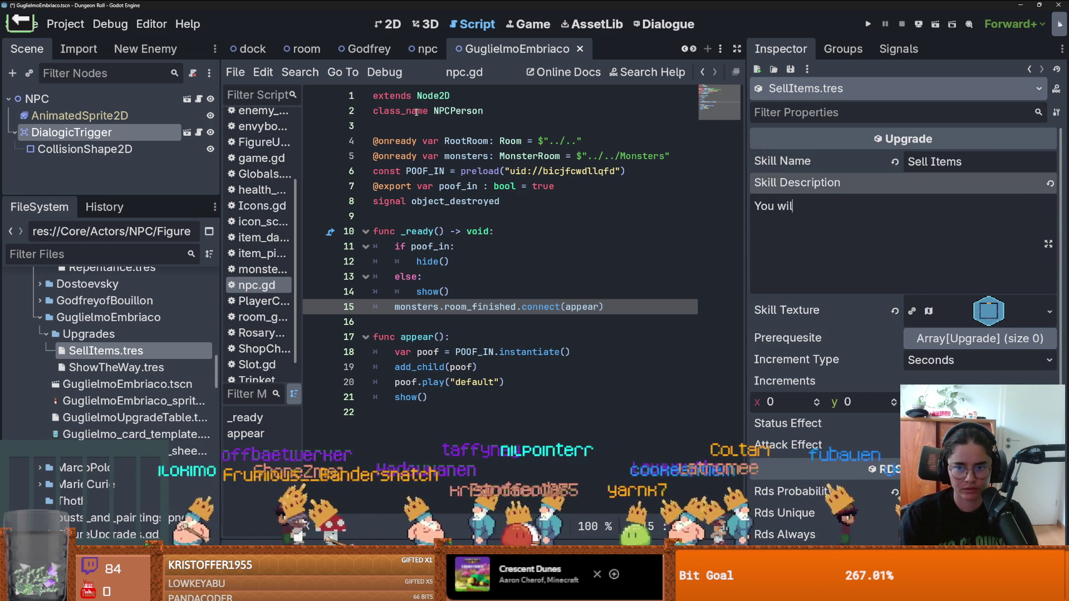
text( be able to se)
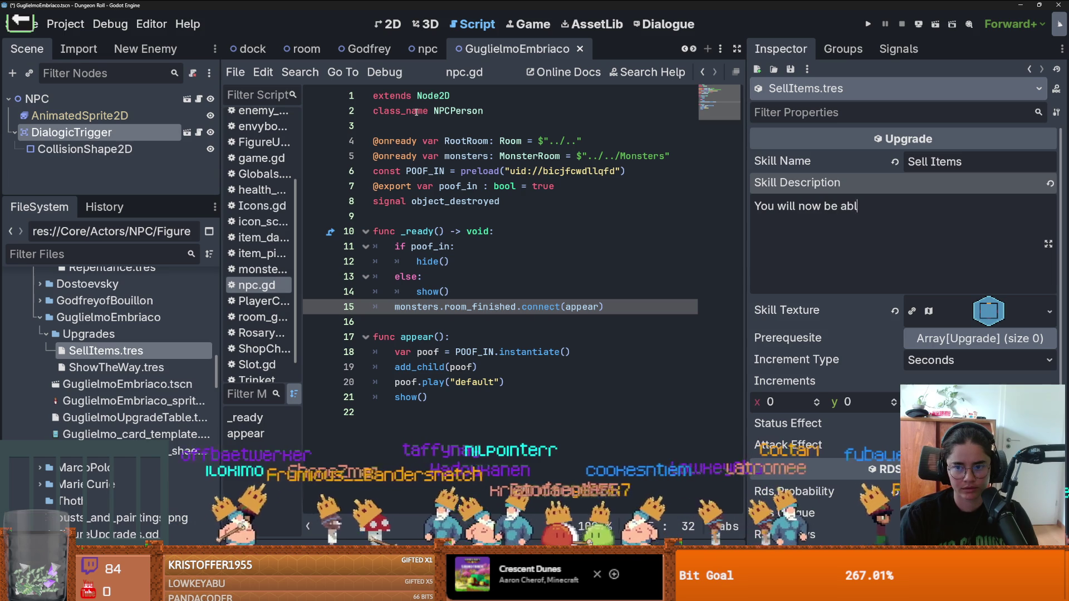
text(ll items in the sho)
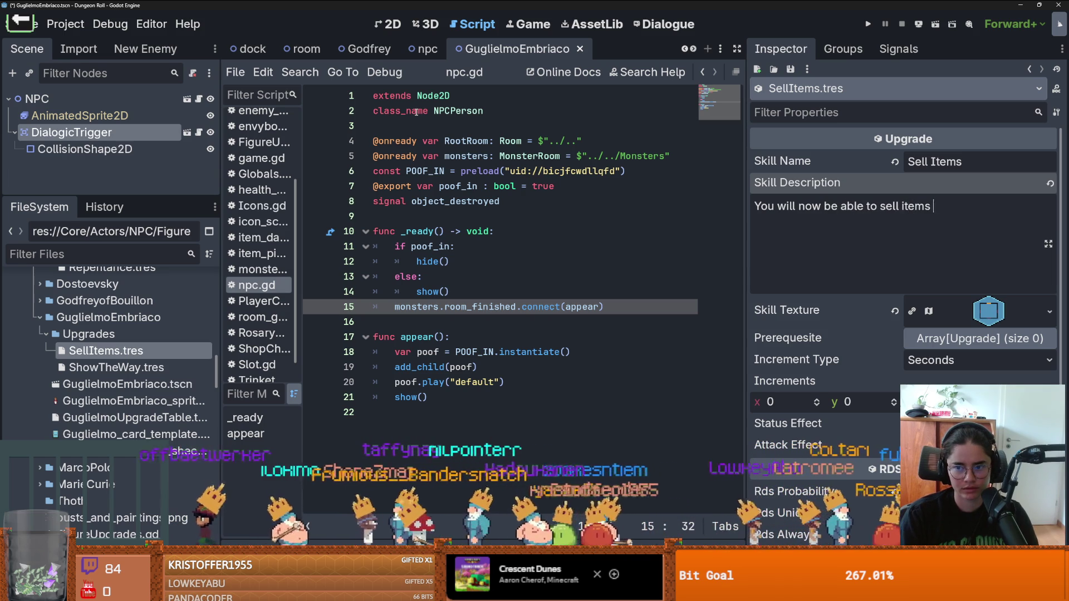
text(p)
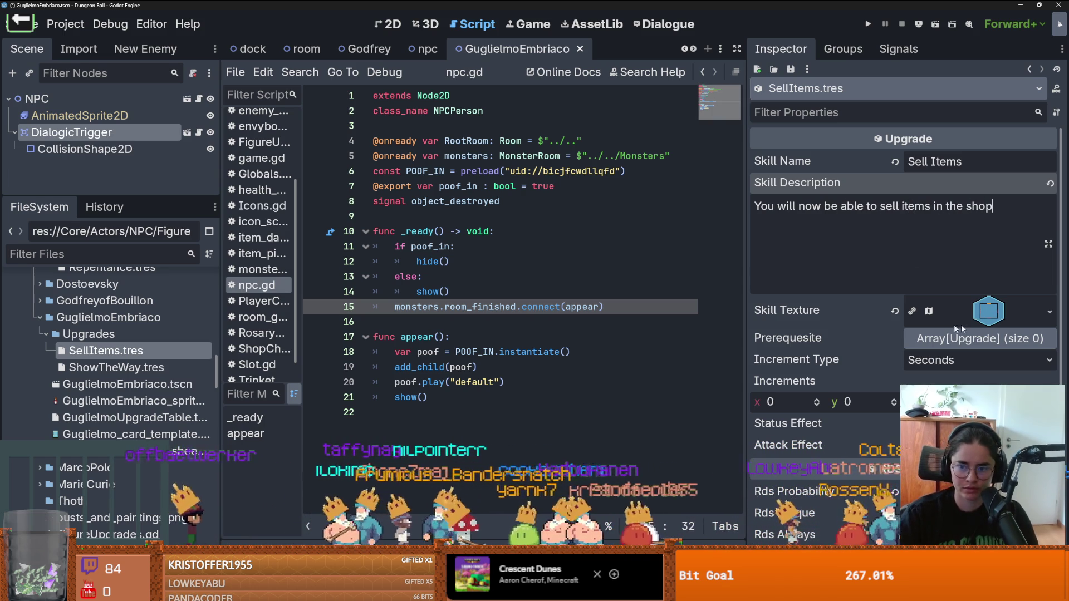
click(1051, 315)
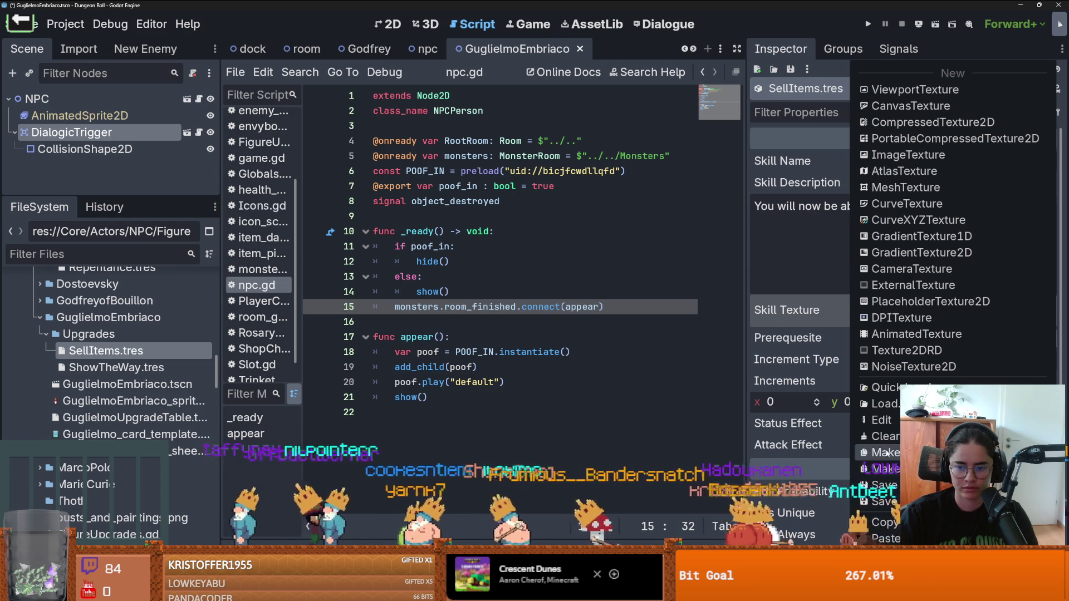
- Set the SellItems skill texture region to the dollar hexagon icon
click(883, 535)
scroll(902, 306, down, 3)
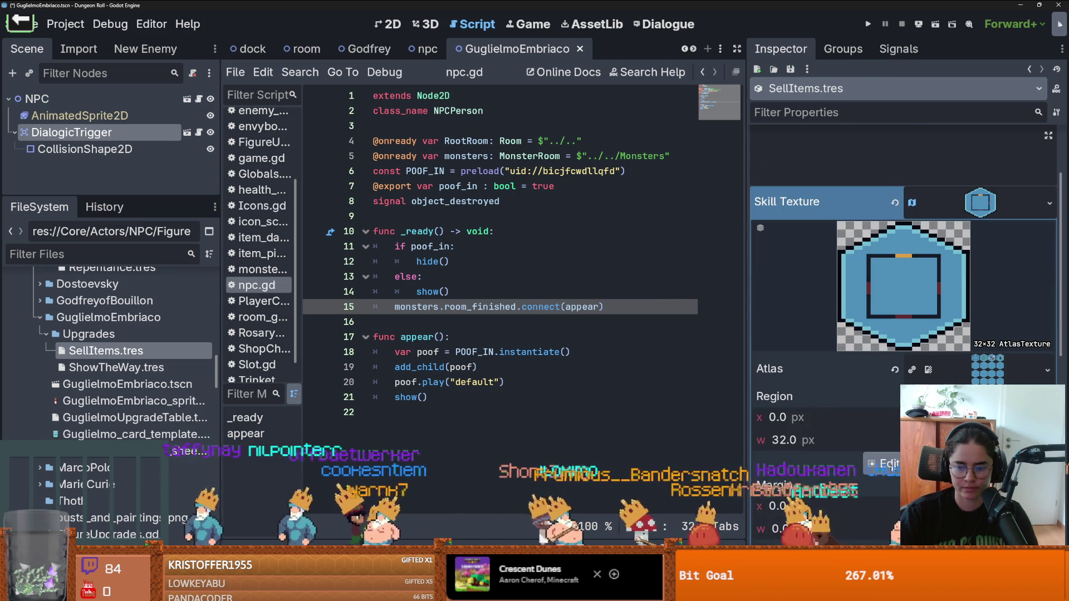
click(885, 463)
click(485, 267)
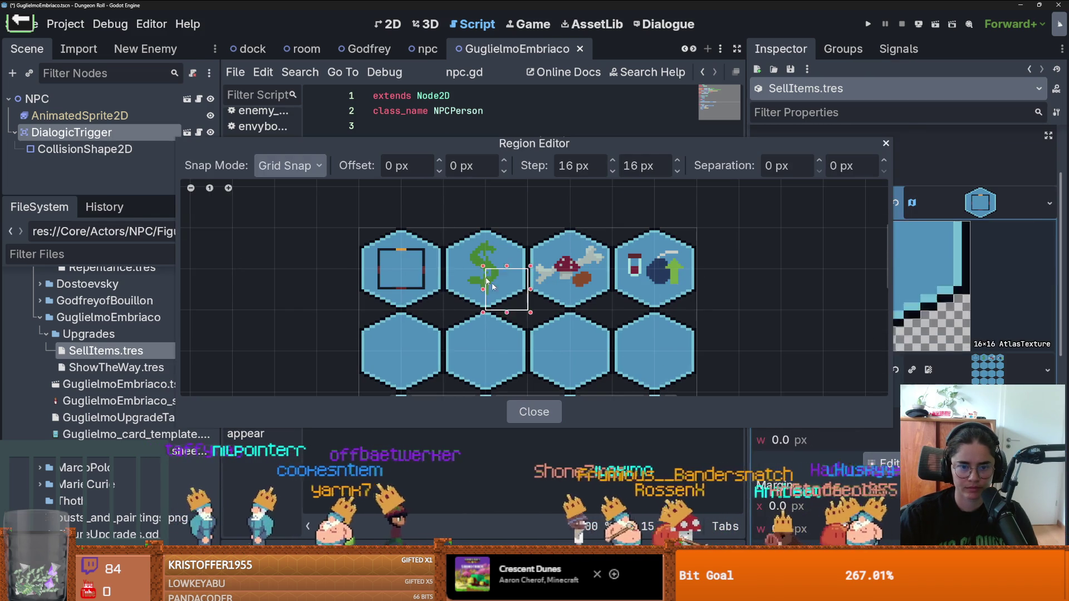
click(886, 143)
click(1014, 204)
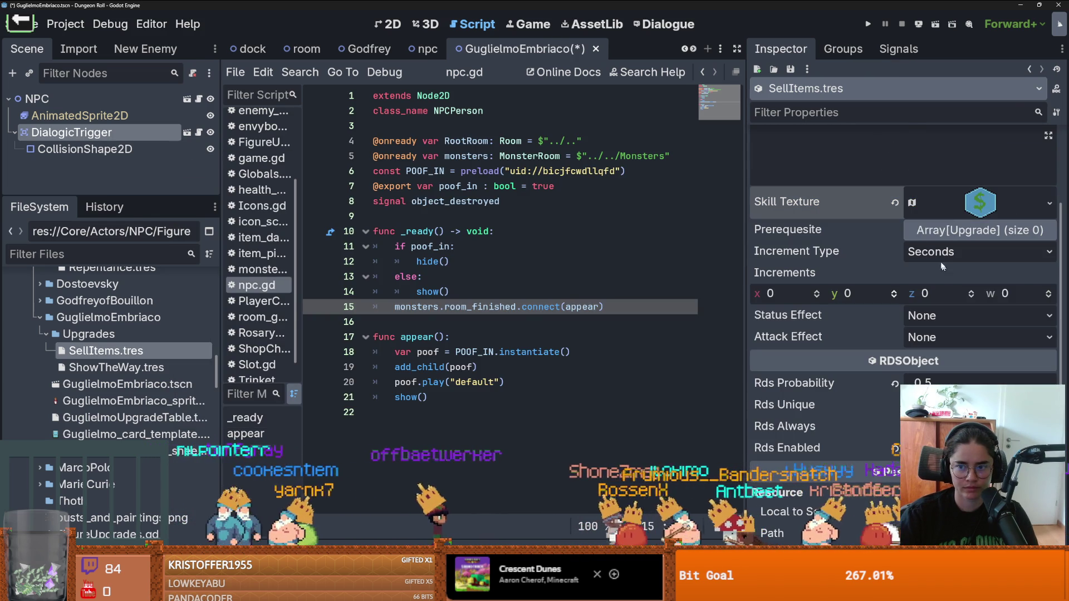
- Set Rds Probability to 0.7, save, and duplicate SellItems.tres
scroll(903, 291, down, 1)
scroll(864, 307, up, 1)
scroll(941, 337, down, 1)
click(934, 303)
text(0.7)
key(Return)
key(ctrl+s)
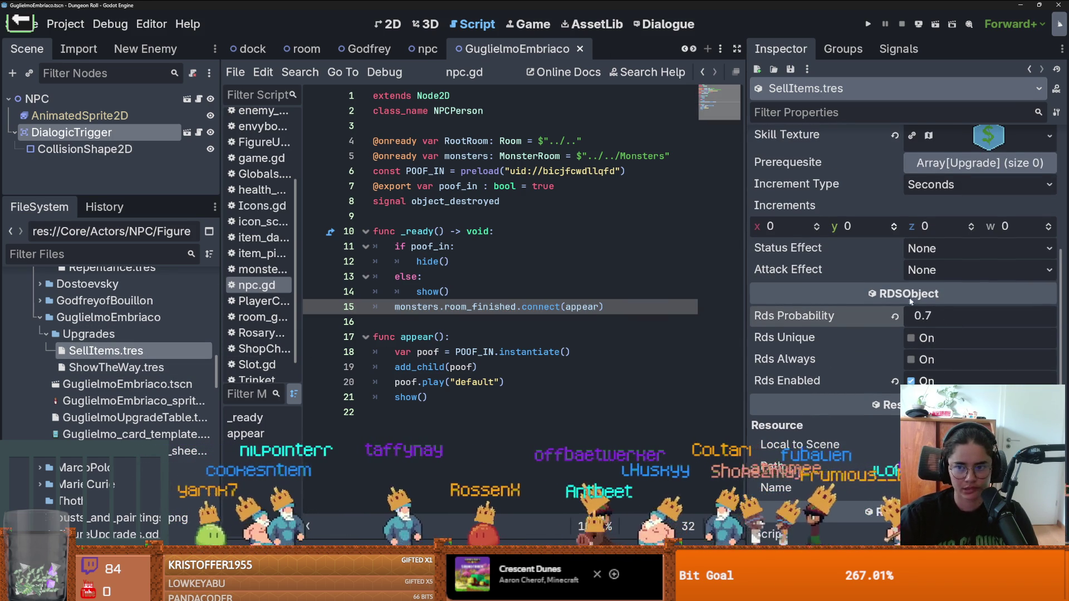
click(139, 351)
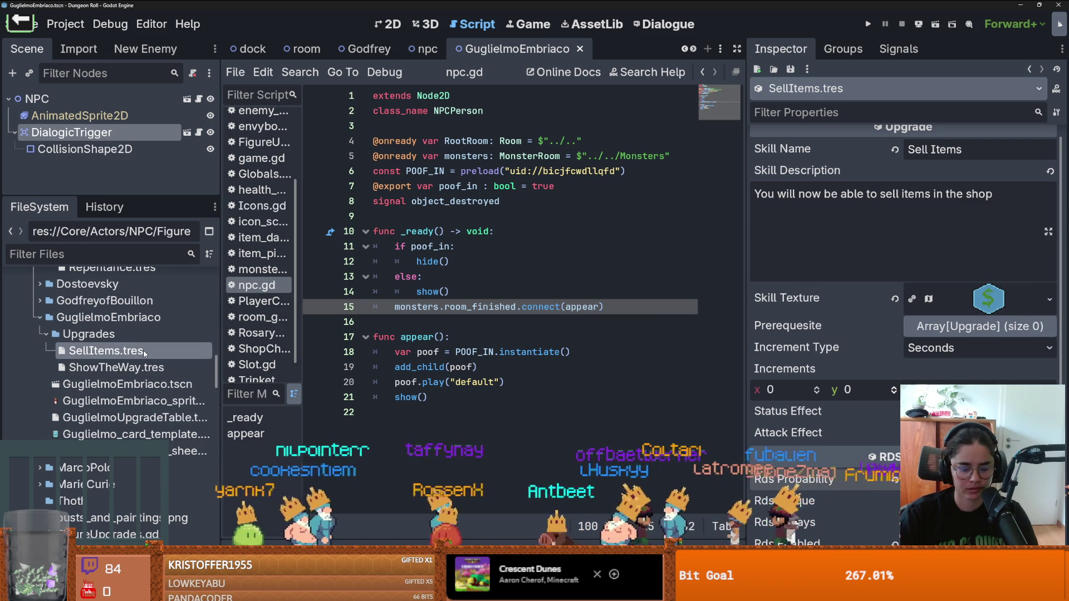
key(ctrl+d)
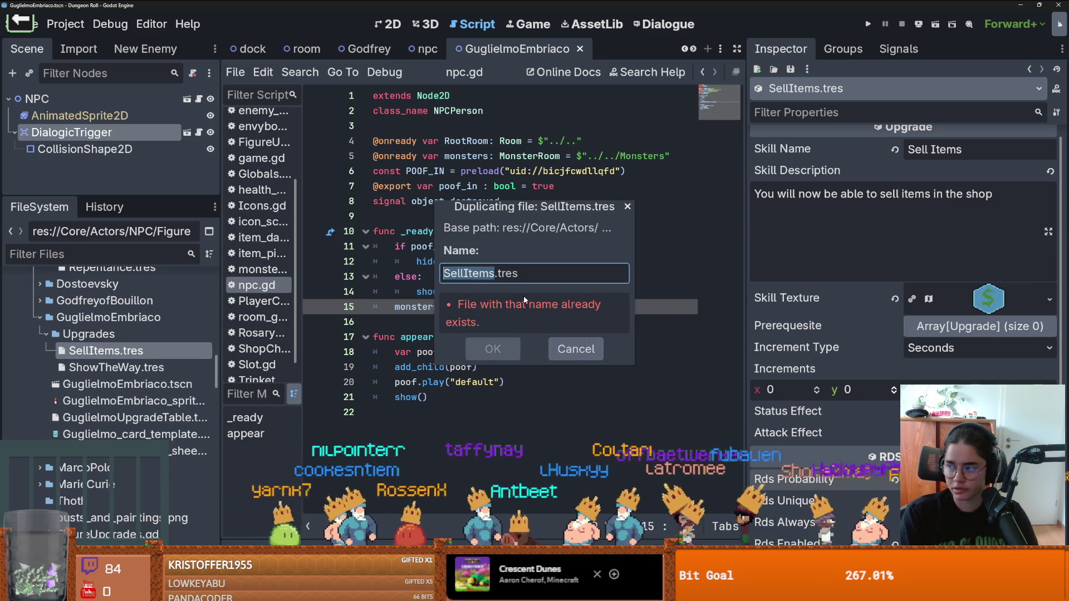
- Name the copy Salvage.tres with skill name Salvage and a 25% Potions-and-Bombs reuse description
text(Salvag)
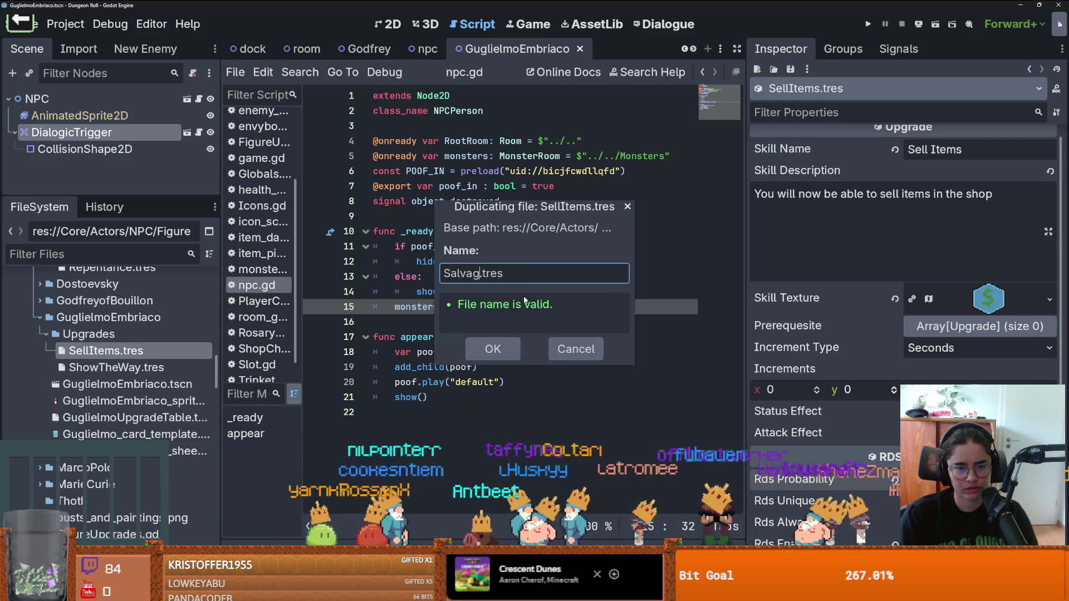
key(Return)
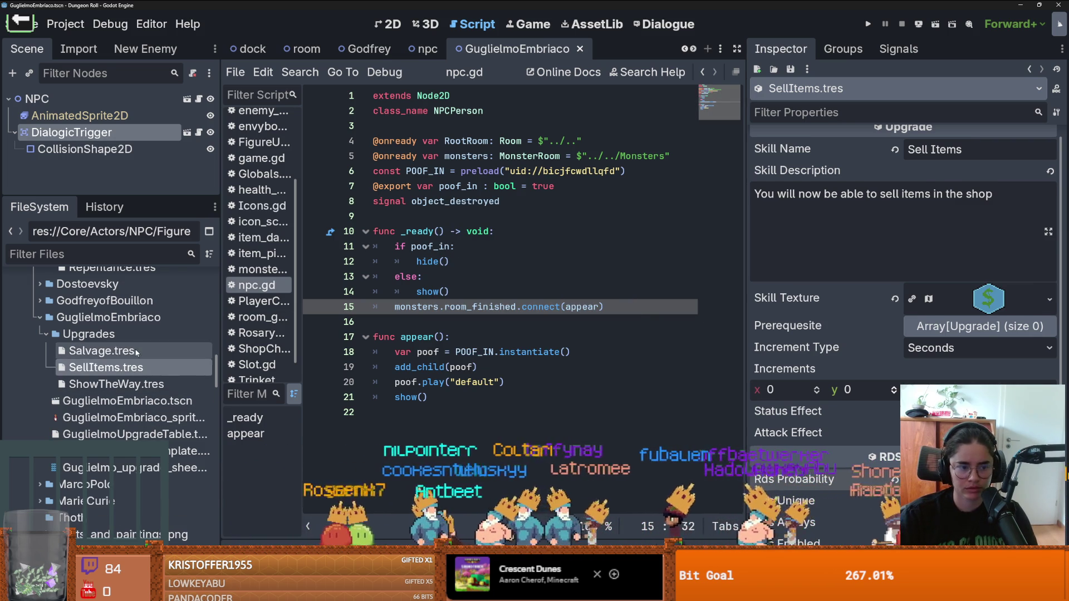
text(Salvage)
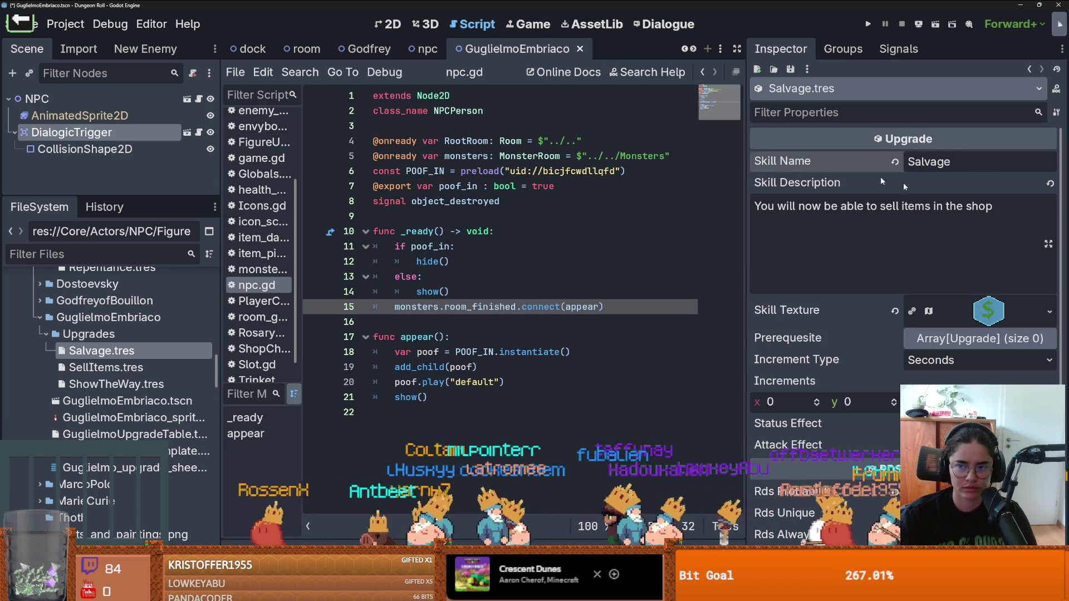
key(Tab)
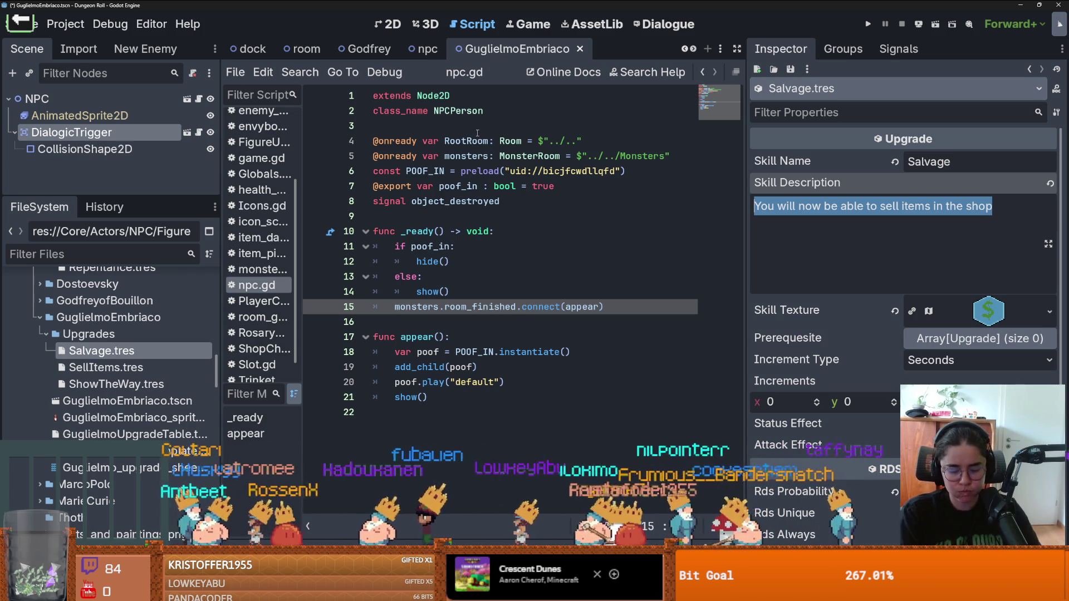
text(30% chance)
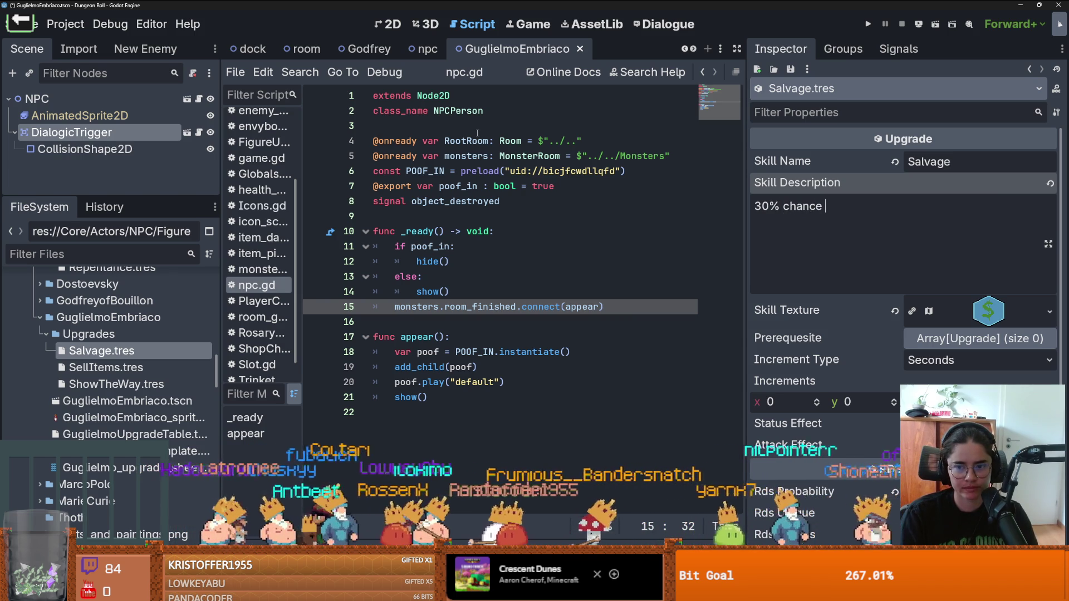
drag(773, 210, 678, 207)
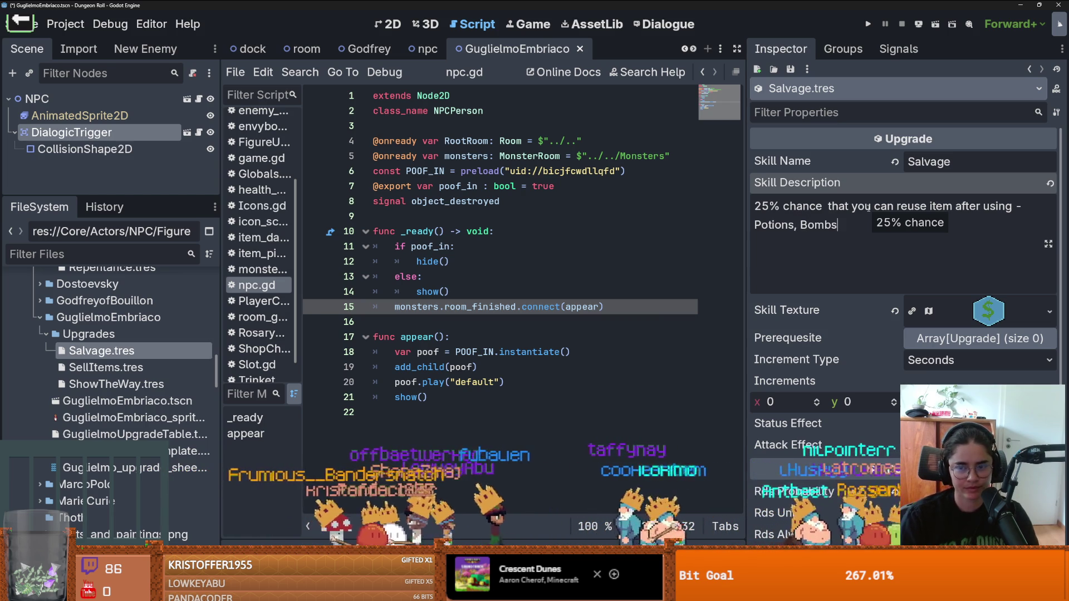
key(ctrl+a)
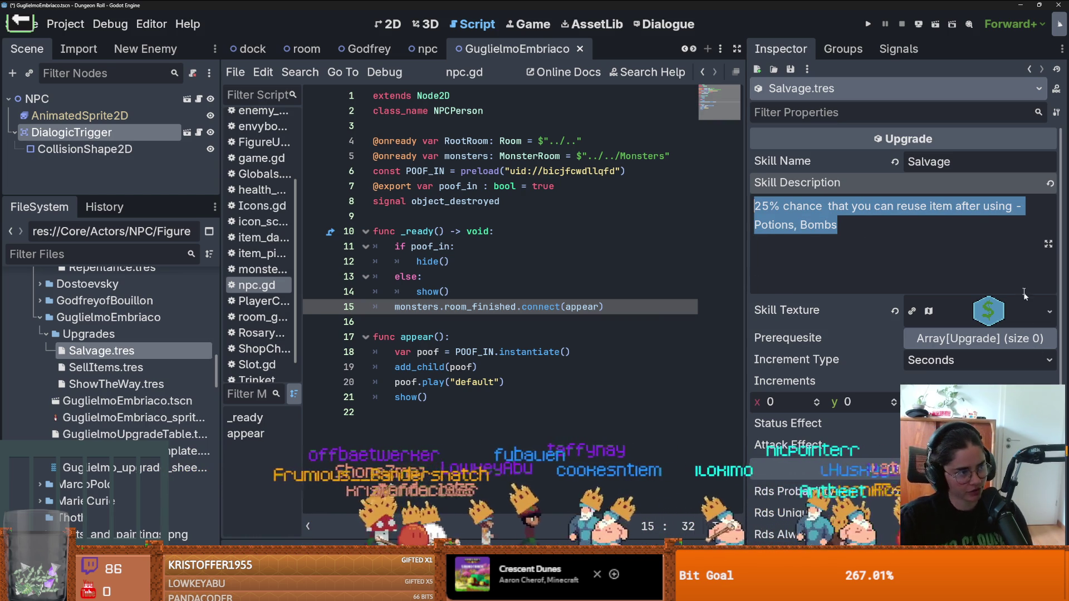
click(859, 226)
key(ctrl+a)
click(895, 226)
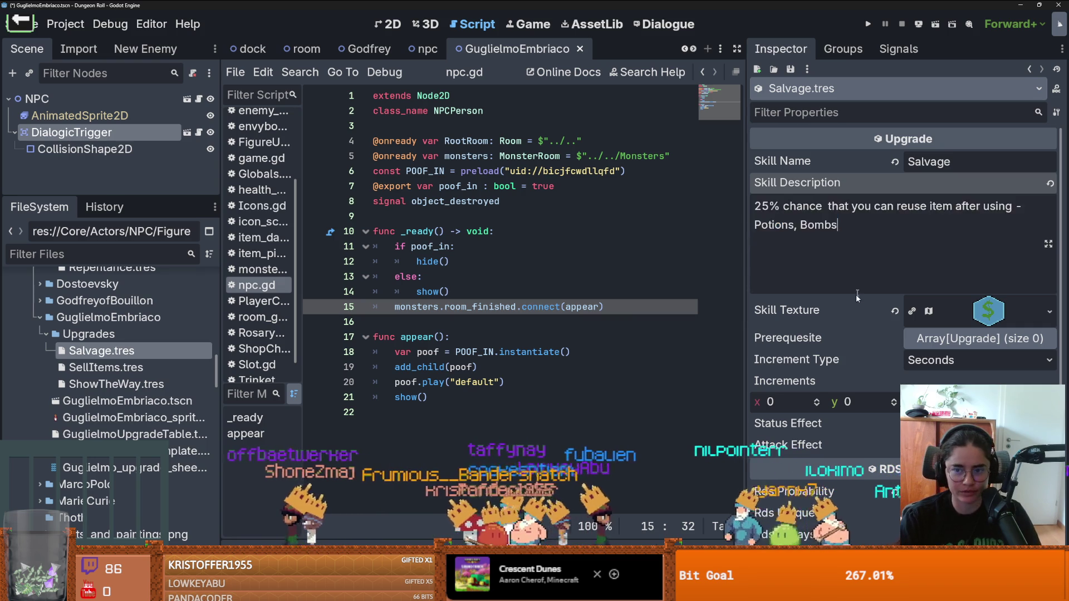
scroll(857, 294, down, 3)
scroll(856, 294, up, 2)
key(ctrl+s)
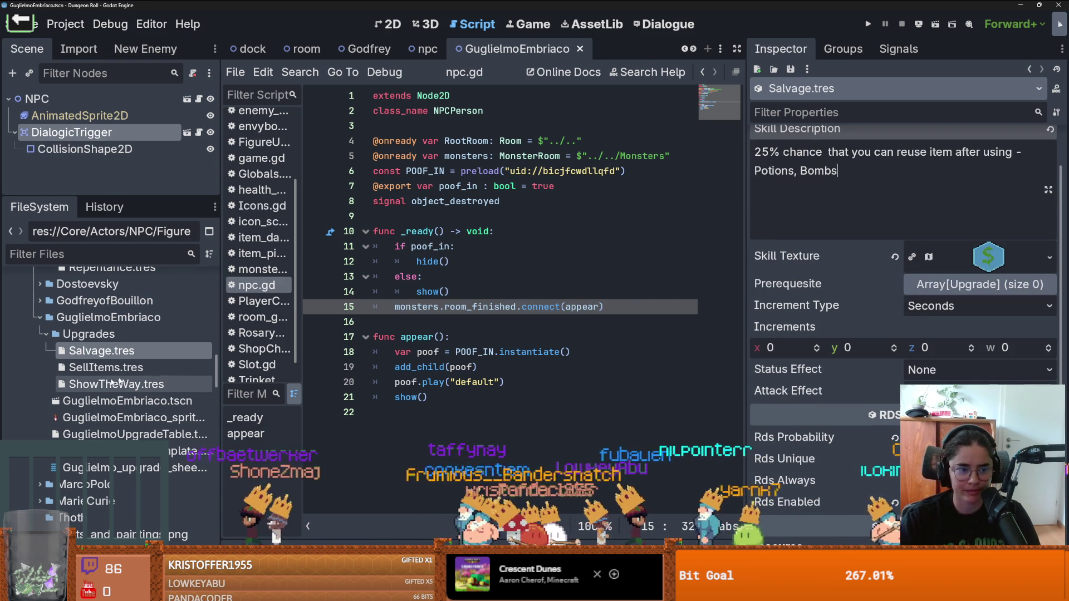
- Make Salvage's skill texture unique so it has its own icon copy
click(988, 260)
scroll(890, 306, down, 3)
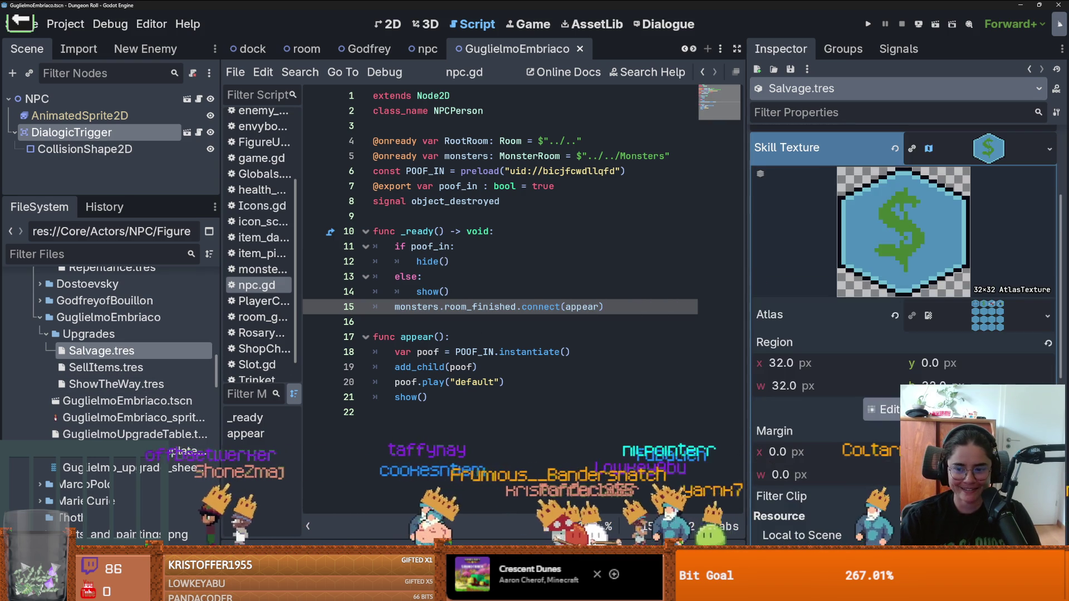
click(803, 350)
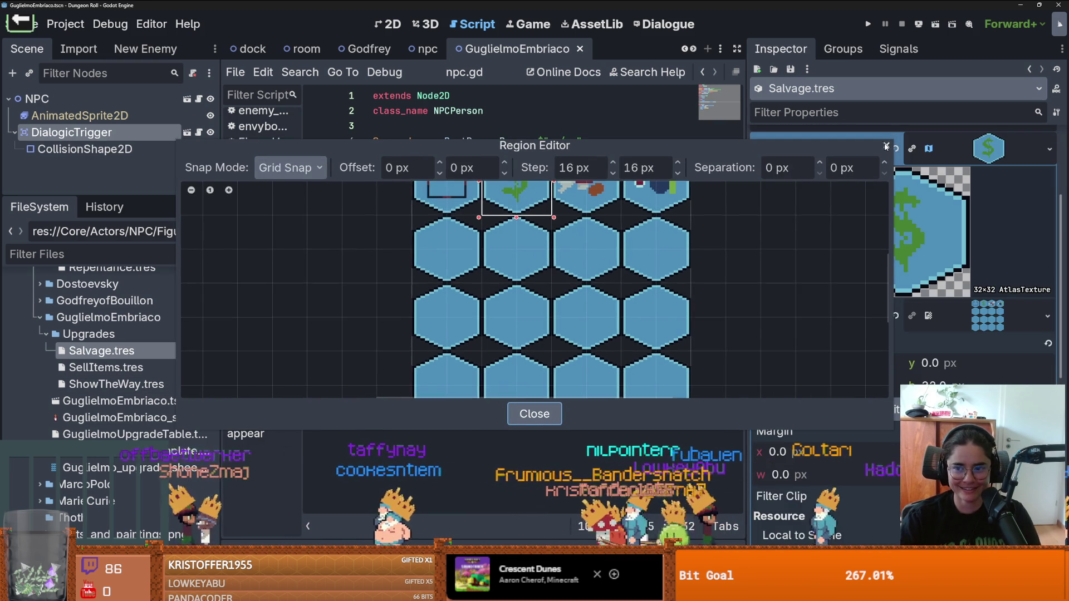
click(884, 142)
click(1041, 150)
click(1043, 225)
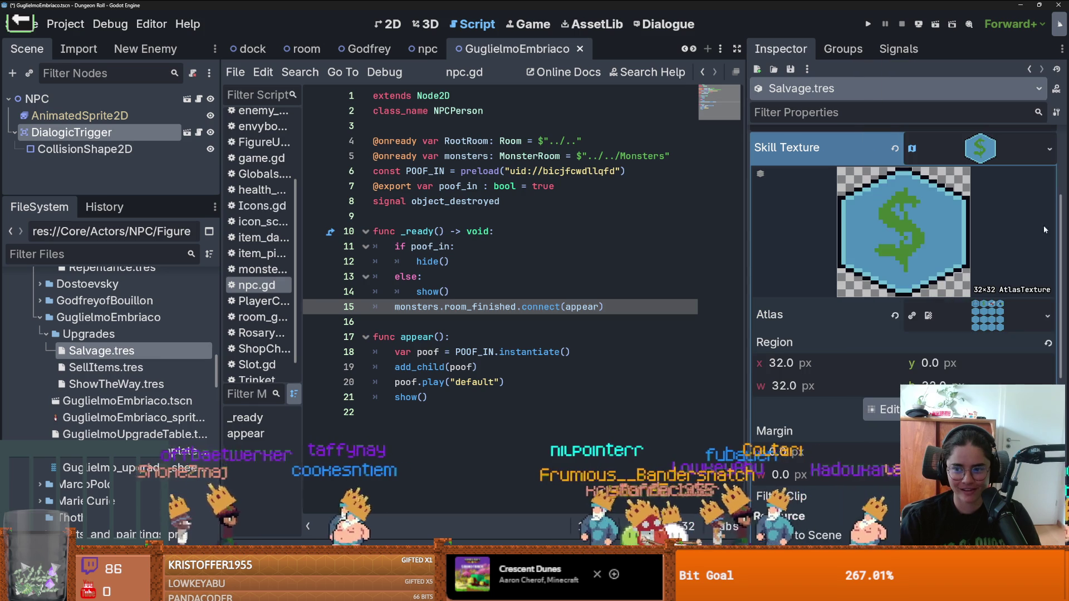
- Set Salvage's icon region to the potion, bomb and green-arrow tile and save
click(1047, 325)
click(885, 538)
click(801, 342)
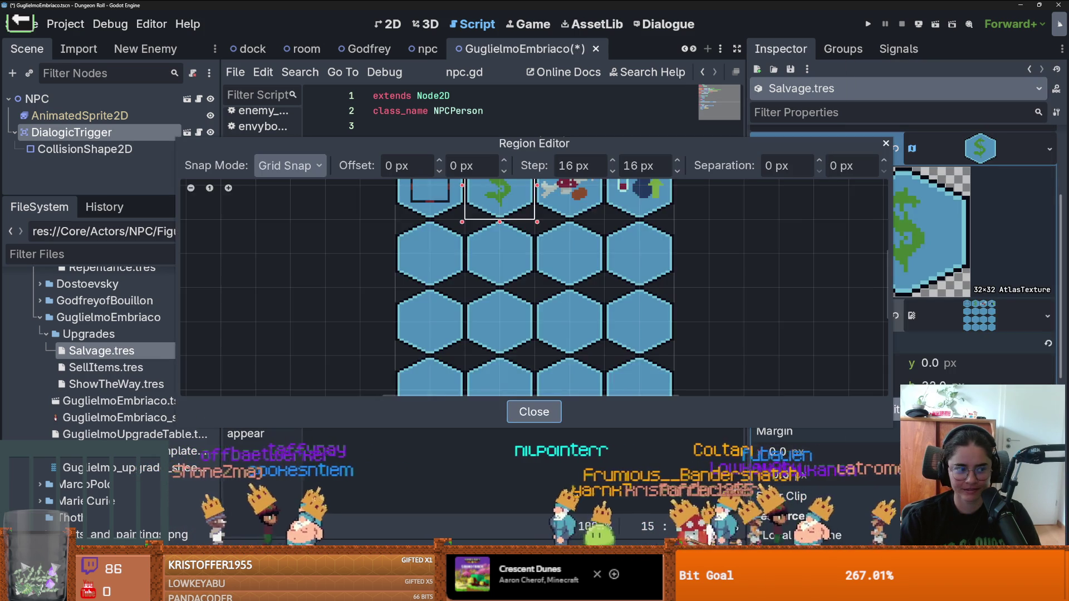
click(604, 298)
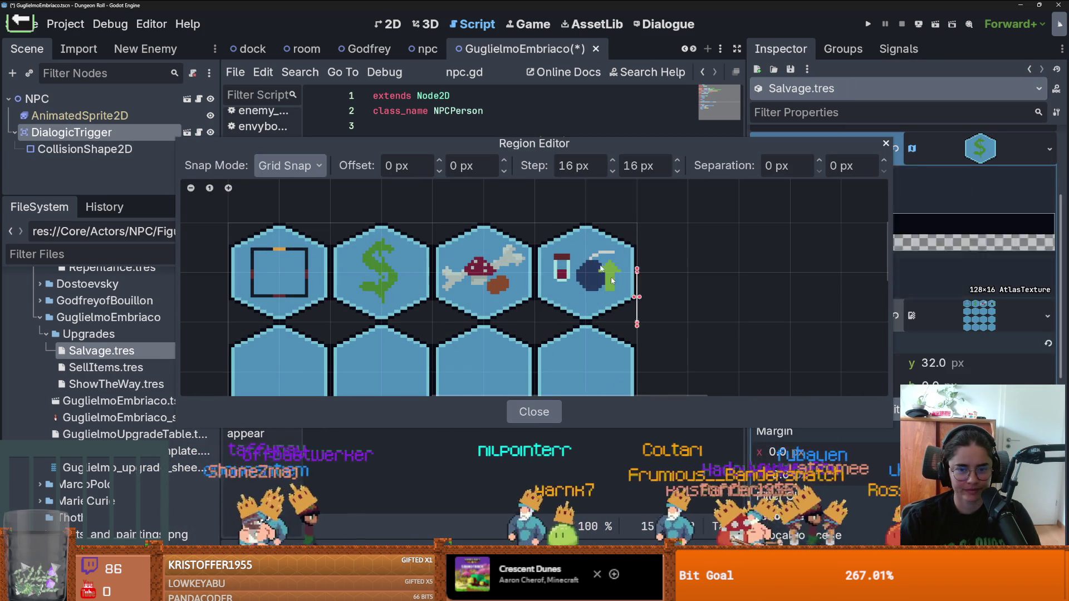
click(886, 144)
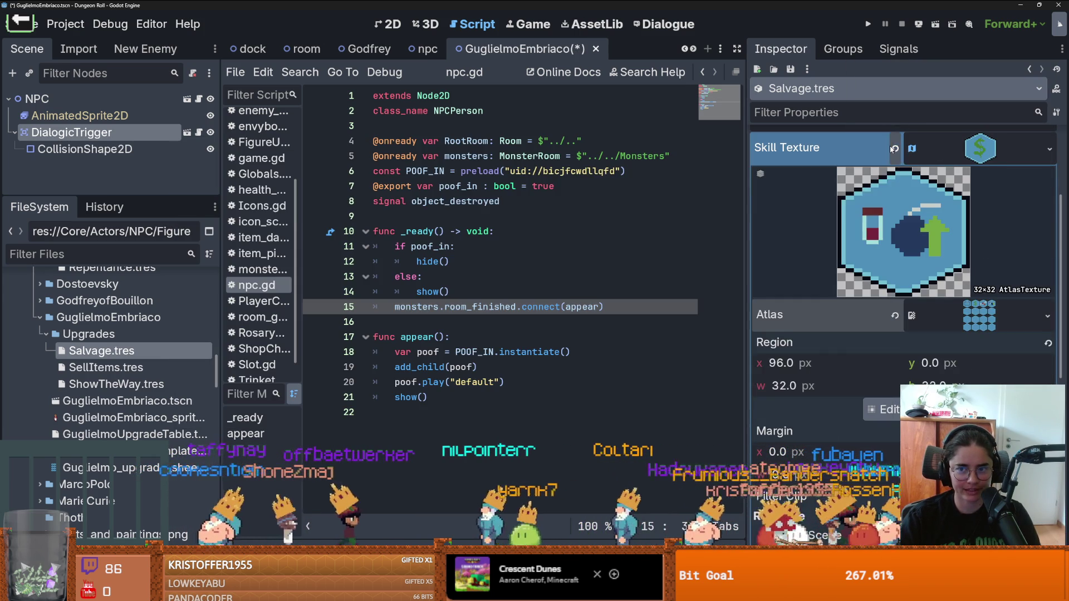
key(ctrl+s)
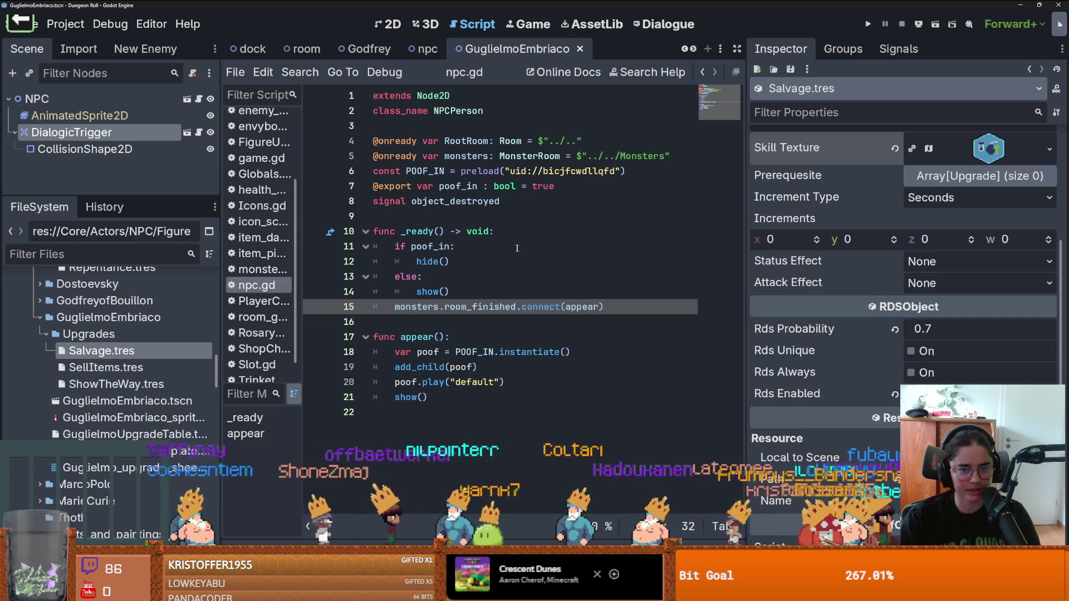
key(Up)
key(Up)
key(Up)
key(ctrl+s)
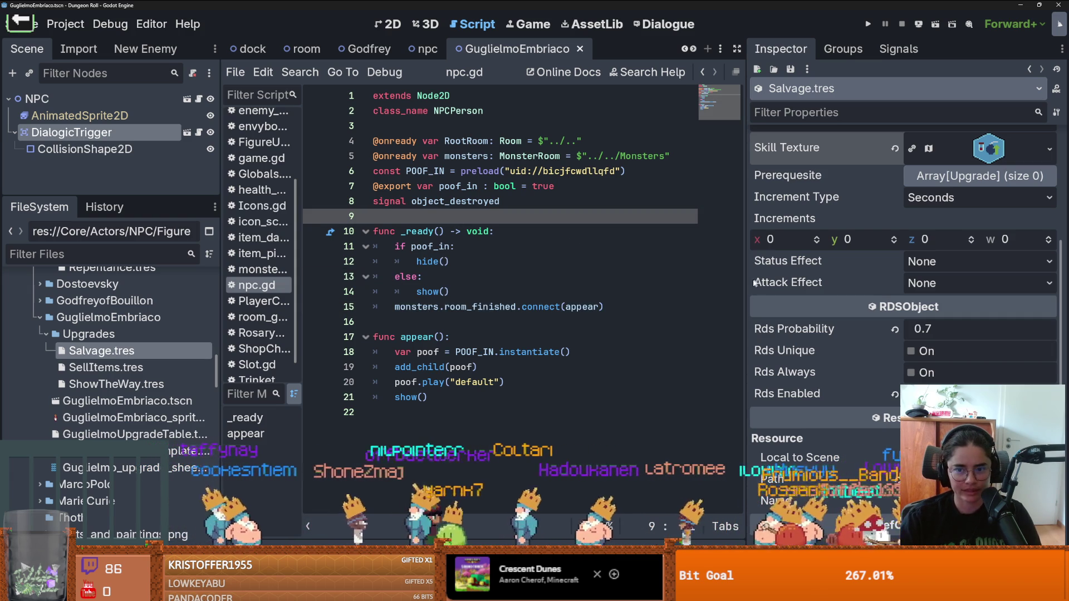
- Duplicate Salvage.tres as MaterialCollector.tres in the Upgrades folder
right_click(109, 332)
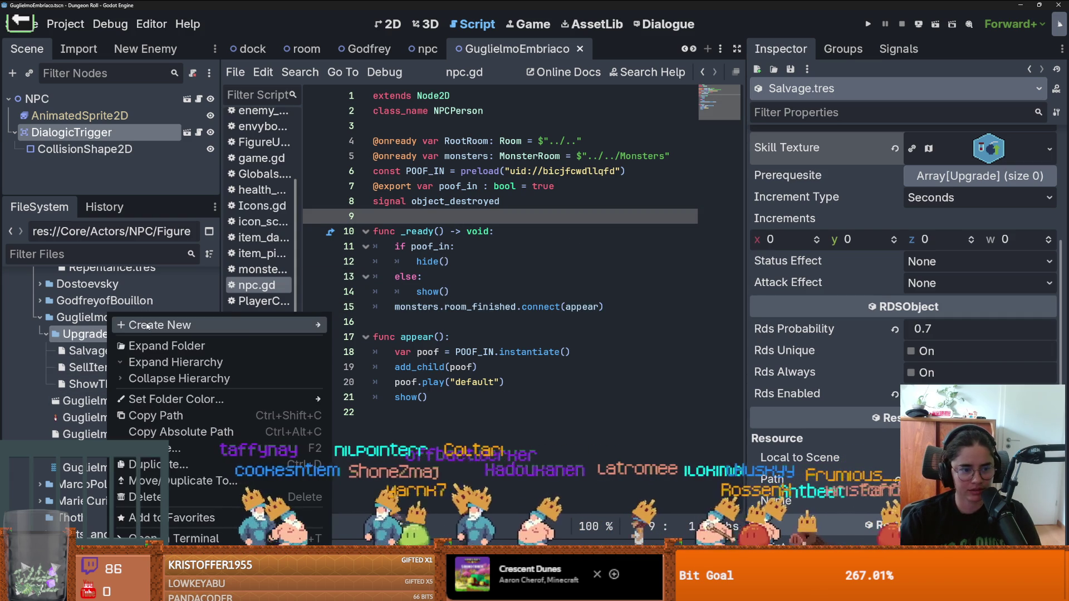
click(100, 355)
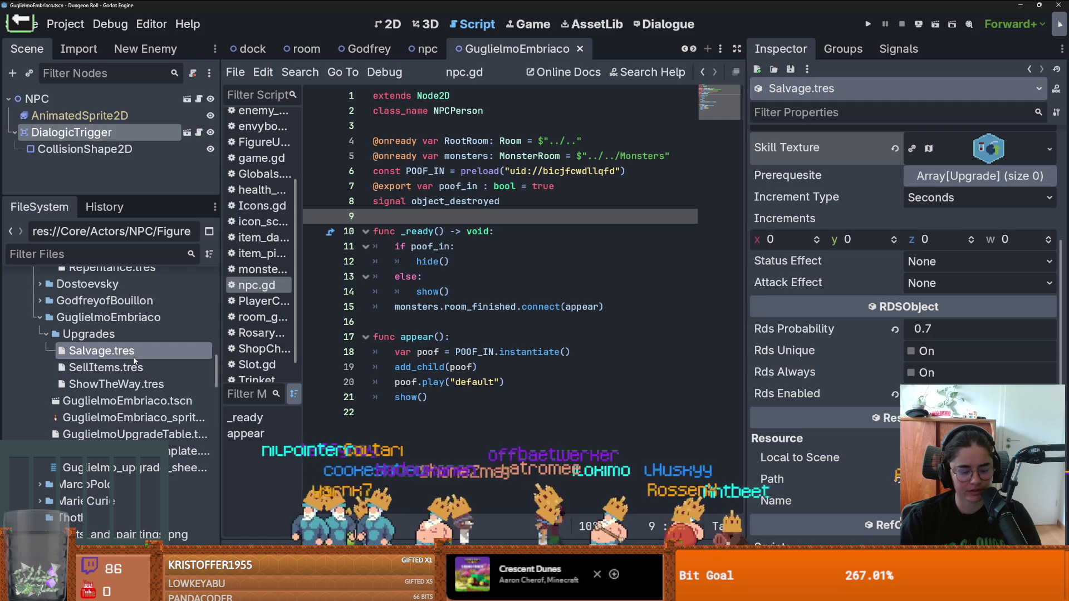
key(ctrl+d)
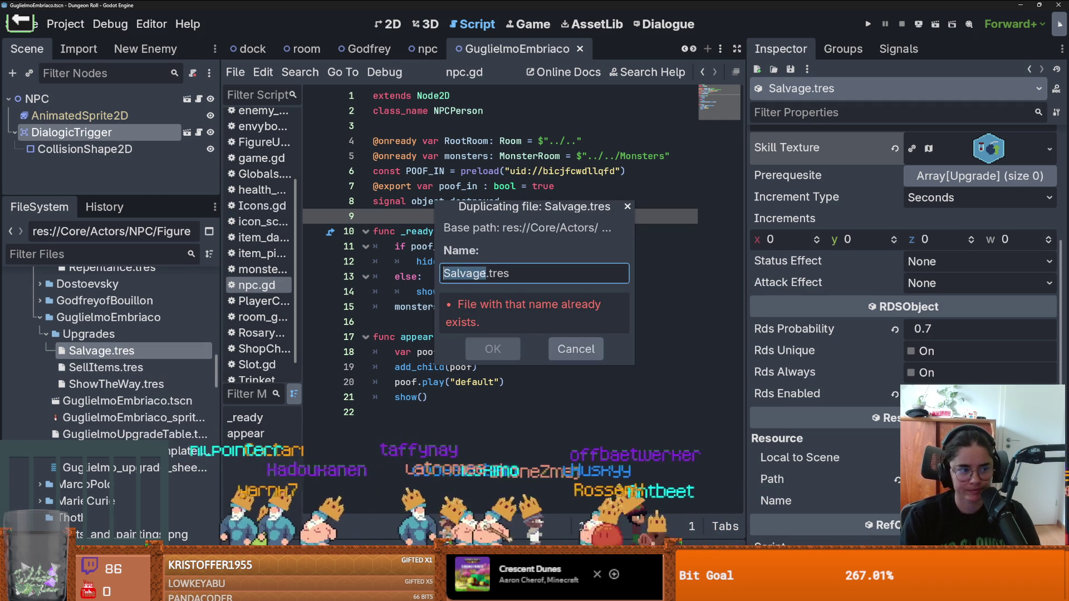
text(Ma)
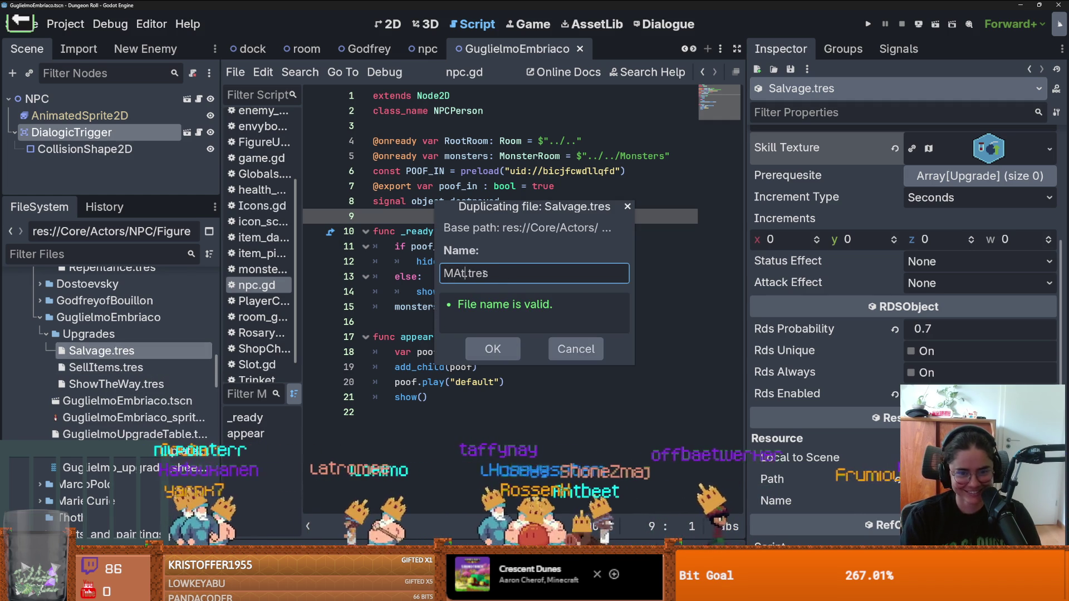
text(terialCollector)
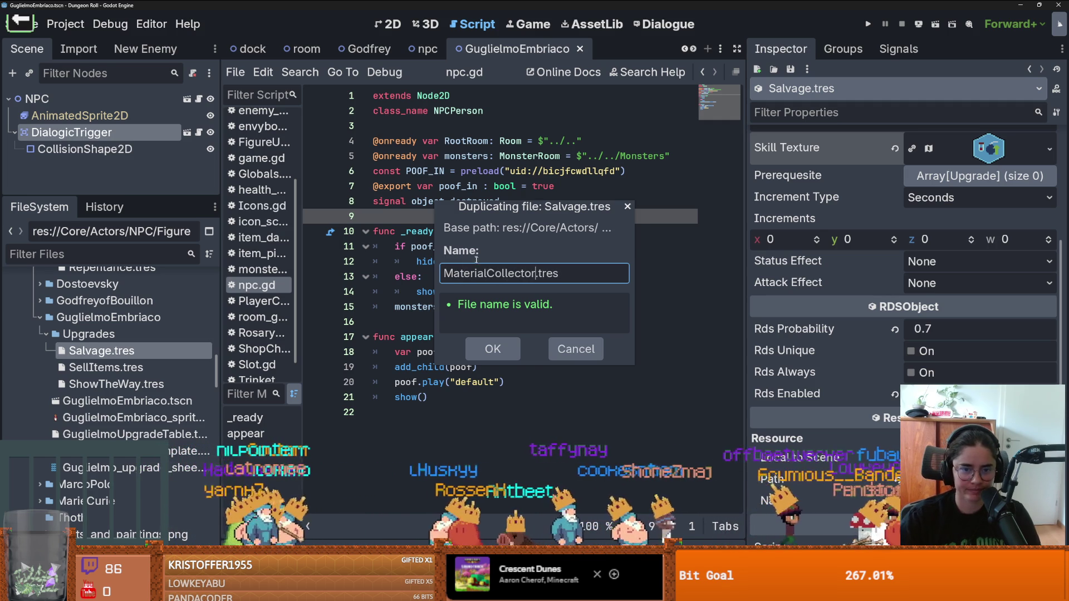
key(Return)
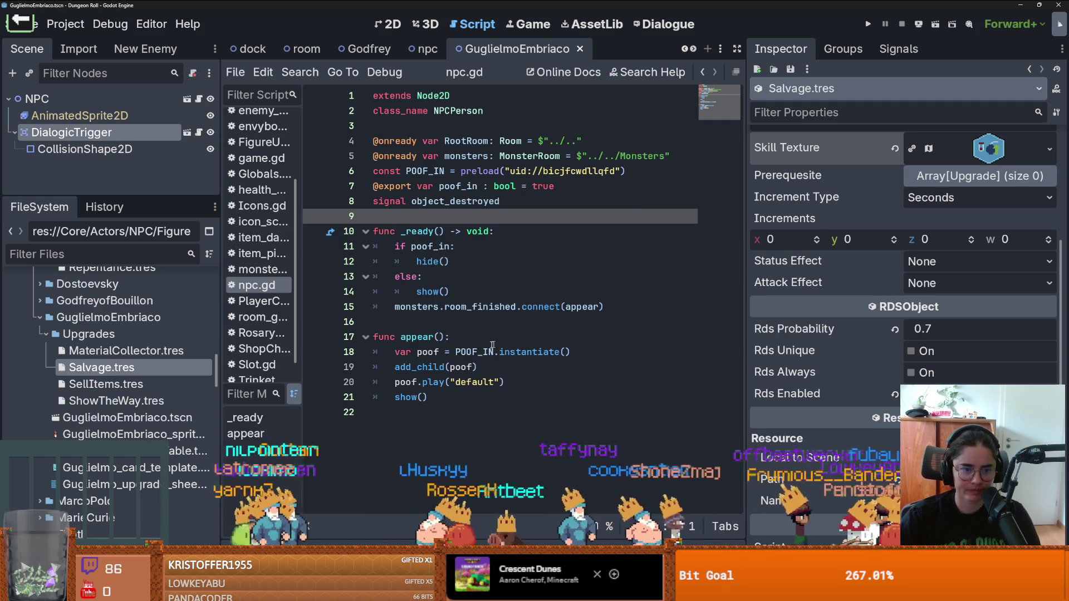
double_click(181, 356)
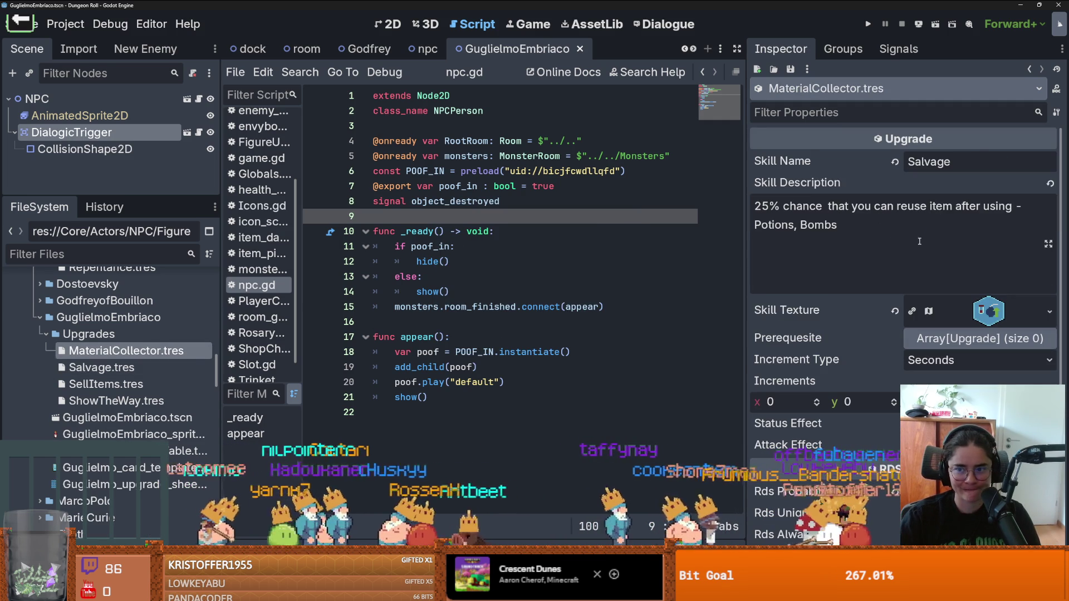
- Rename the skill 'Material Collector' with a higher-probability-of-collecting-materials description
double_click(929, 162)
text(Mat)
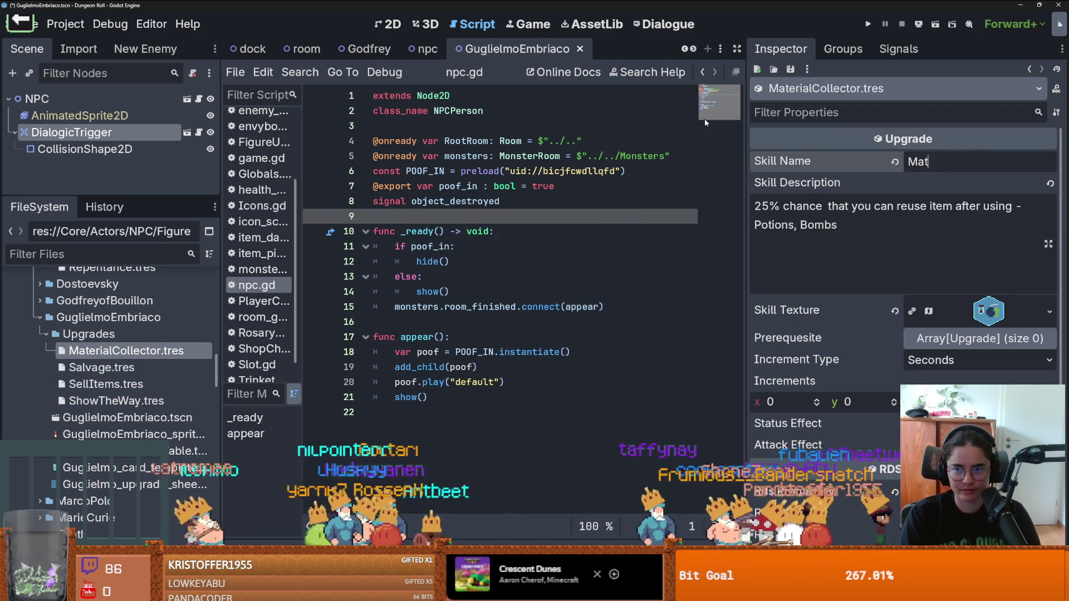
text(erial Collector)
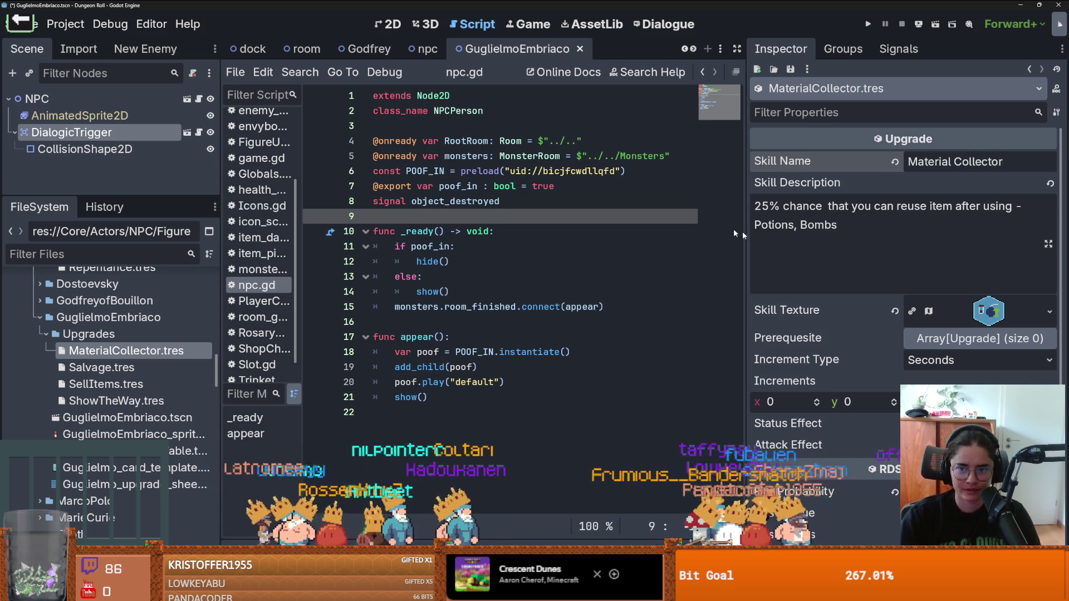
key(Tab)
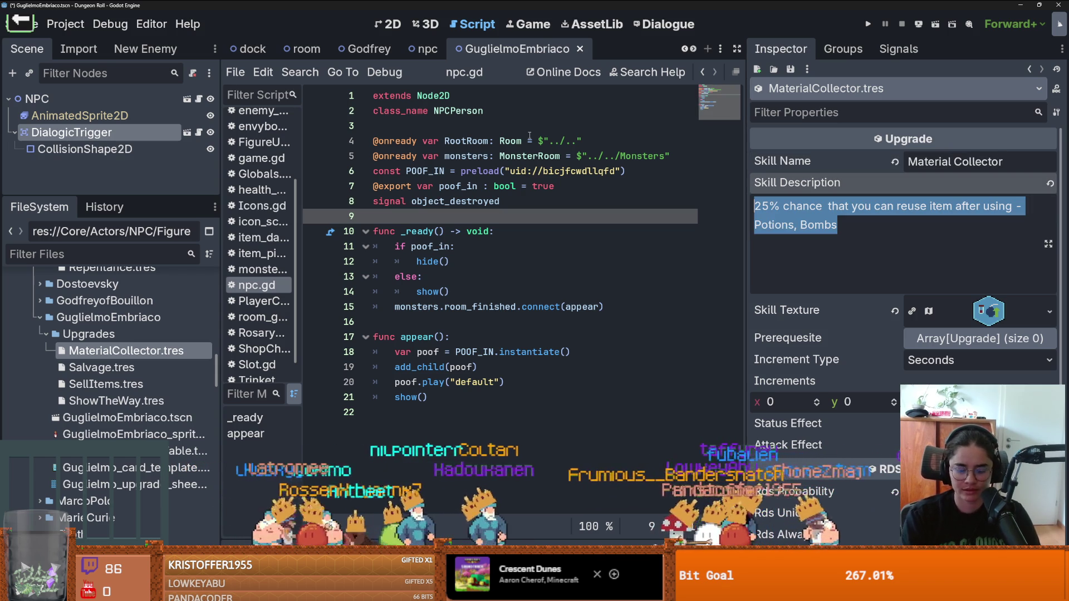
text(y)
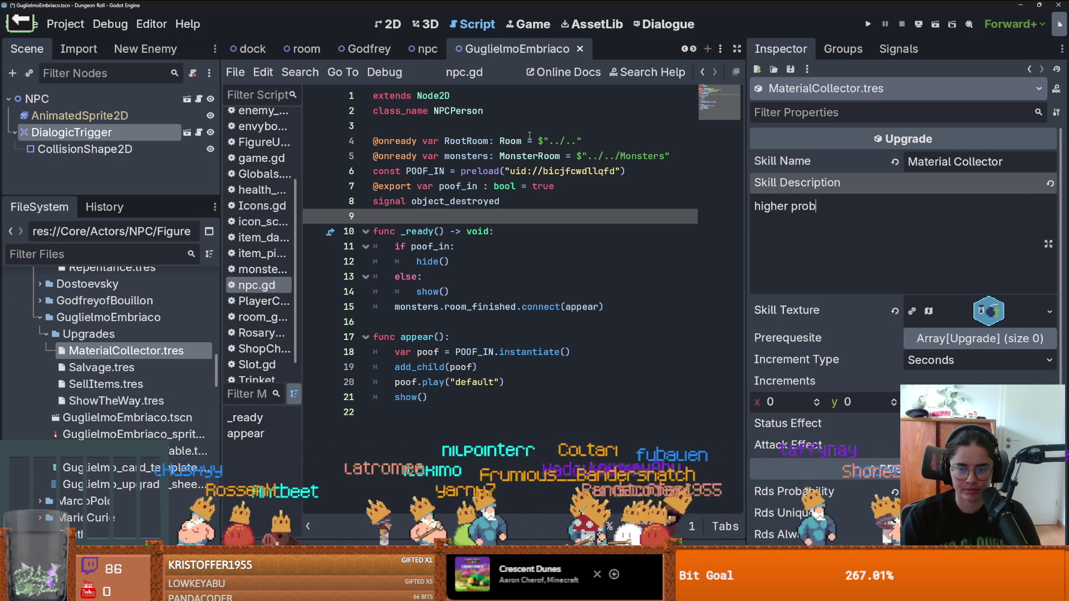
text(lty of col)
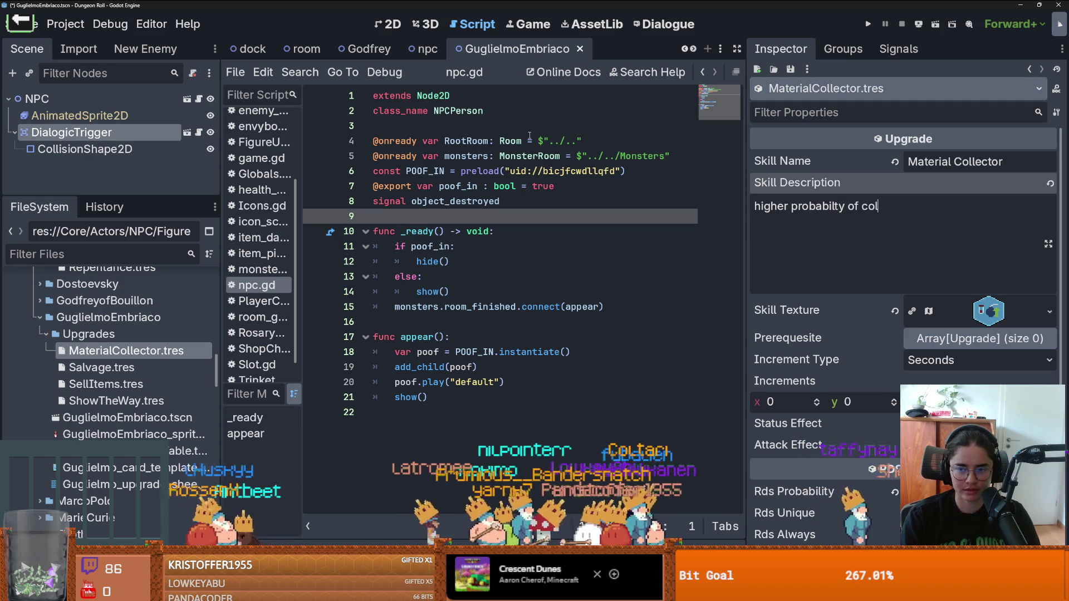
text(materials)
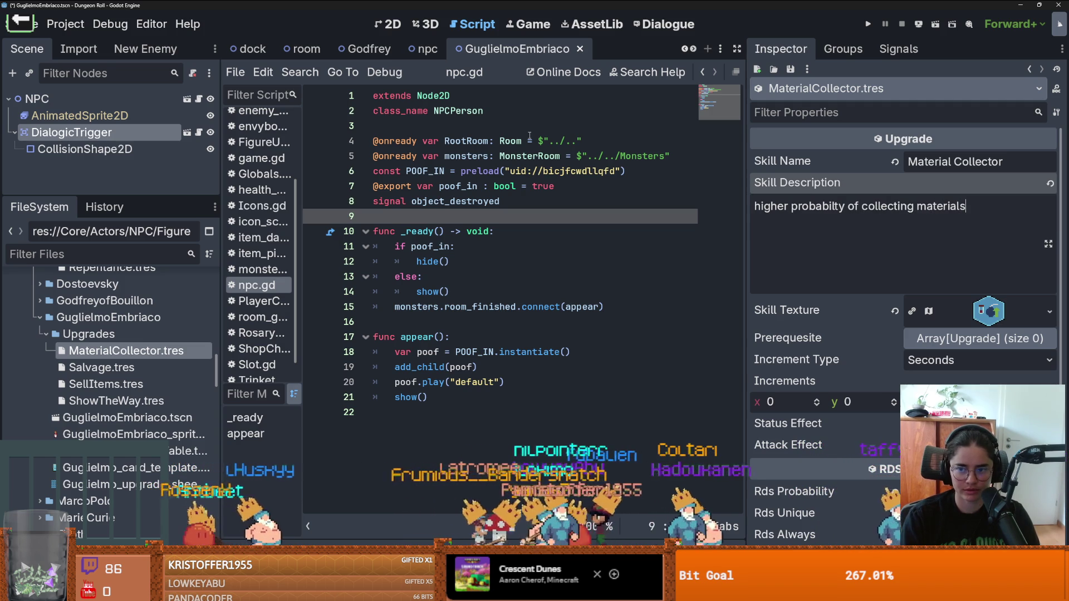
- Set the skill texture region to the bone-and-mushroom icon and save
click(985, 311)
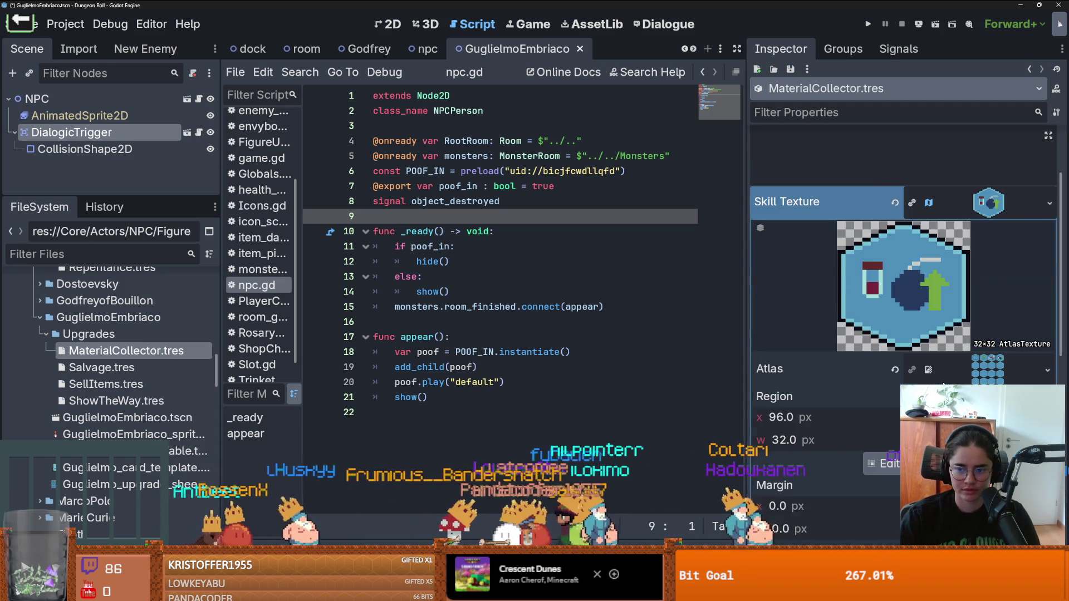
click(1048, 201)
key(Escape)
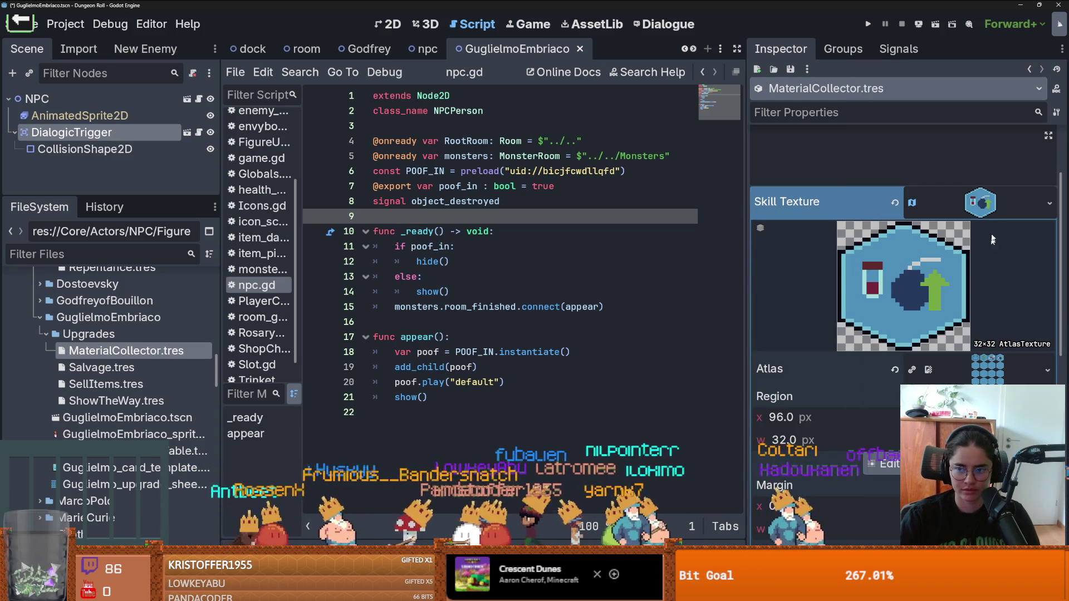
click(1041, 370)
key(Escape)
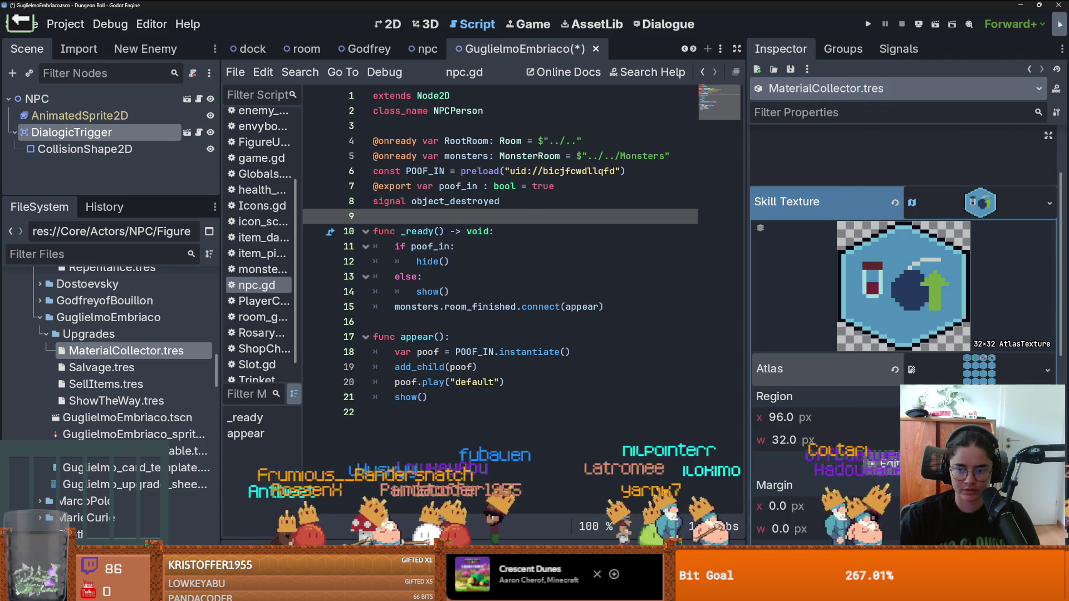
click(796, 396)
scroll(534, 262, up, 2)
click(574, 231)
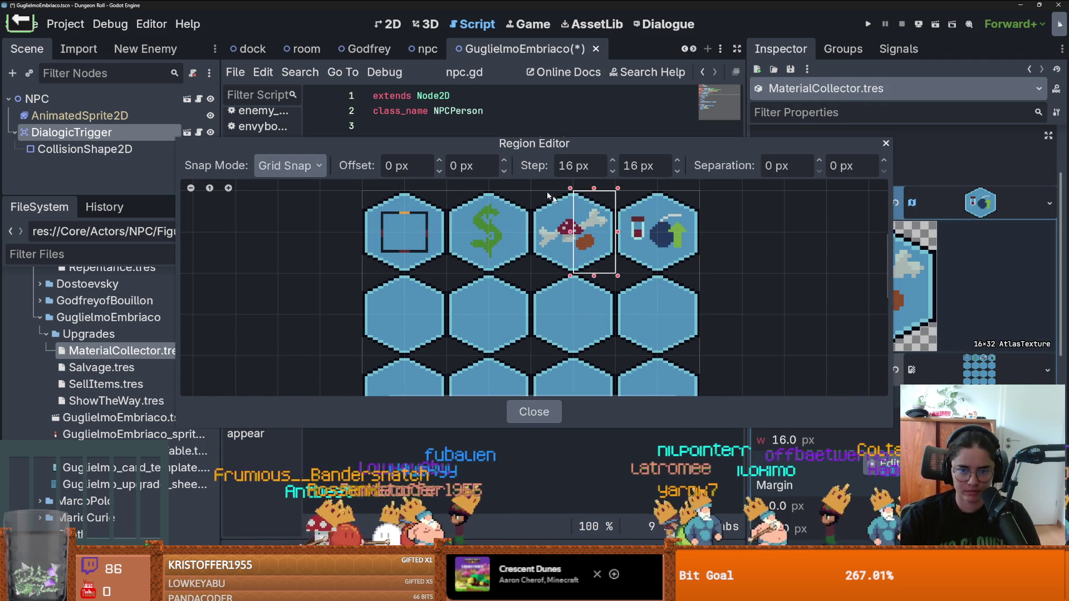
click(885, 143)
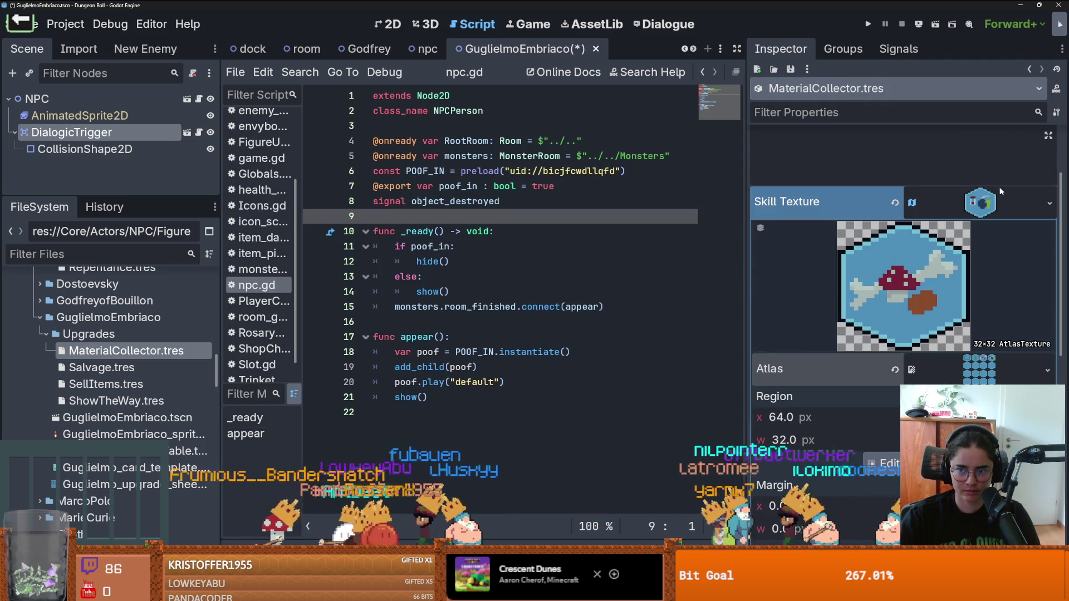
key(ctrl+s)
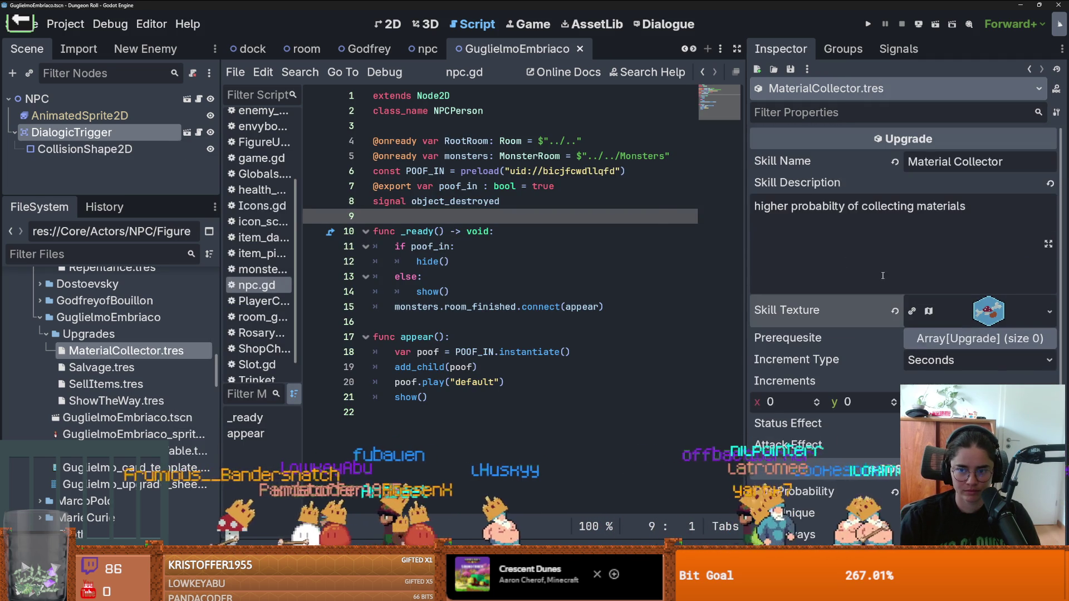
scroll(879, 322, down, 1)
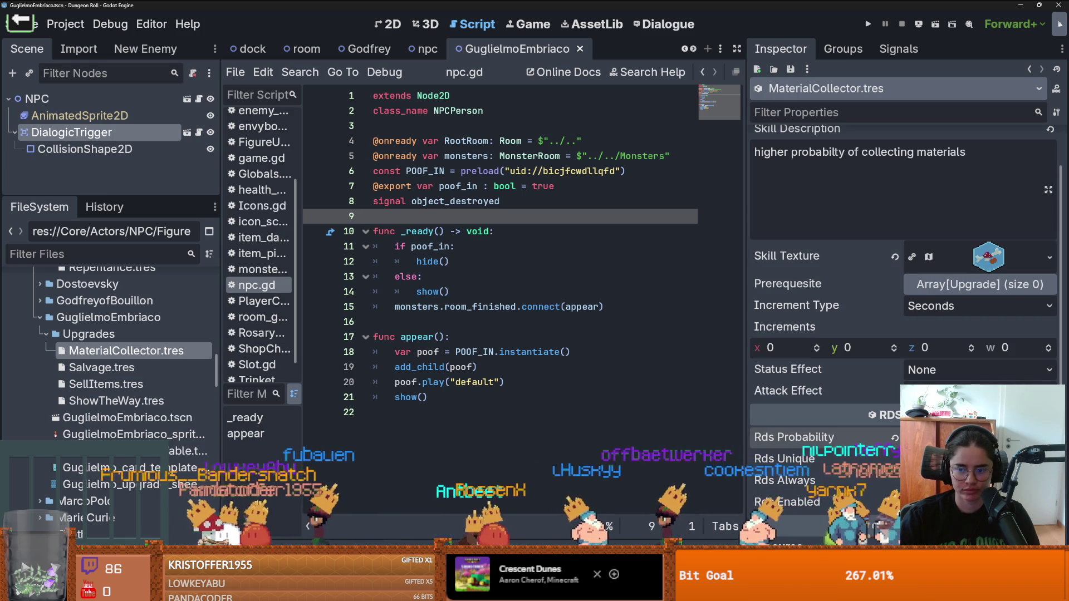
scroll(901, 279, down, 3)
scroll(901, 279, up, 4)
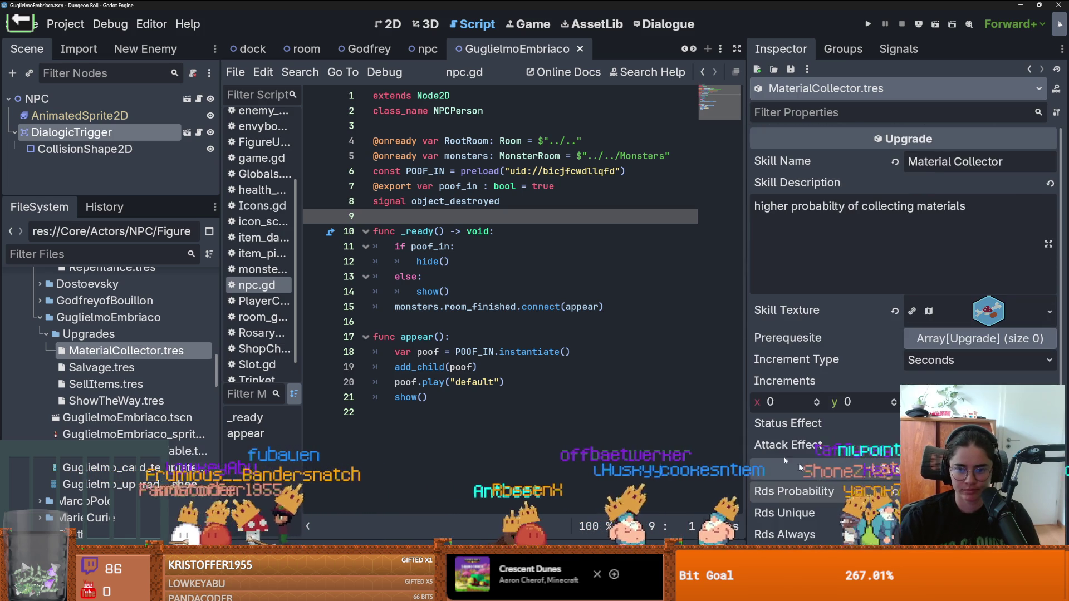
- Add three Rds Contents slots to GuglielmoUpgradeTable.tres, fill them with SellItems and MaterialCollector, and save
click(139, 451)
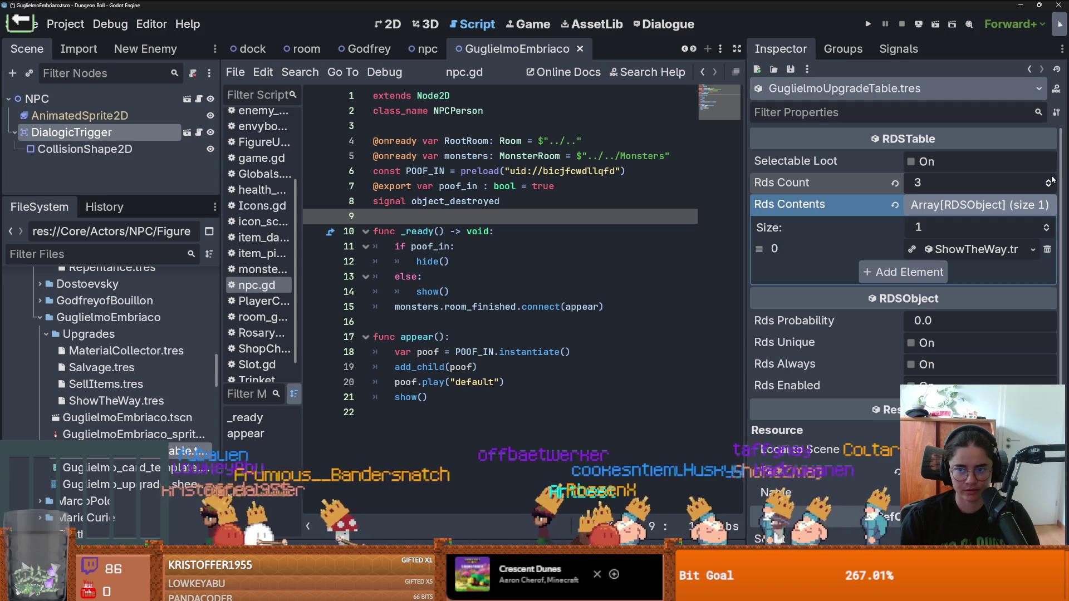
click(1045, 225)
click(1046, 224)
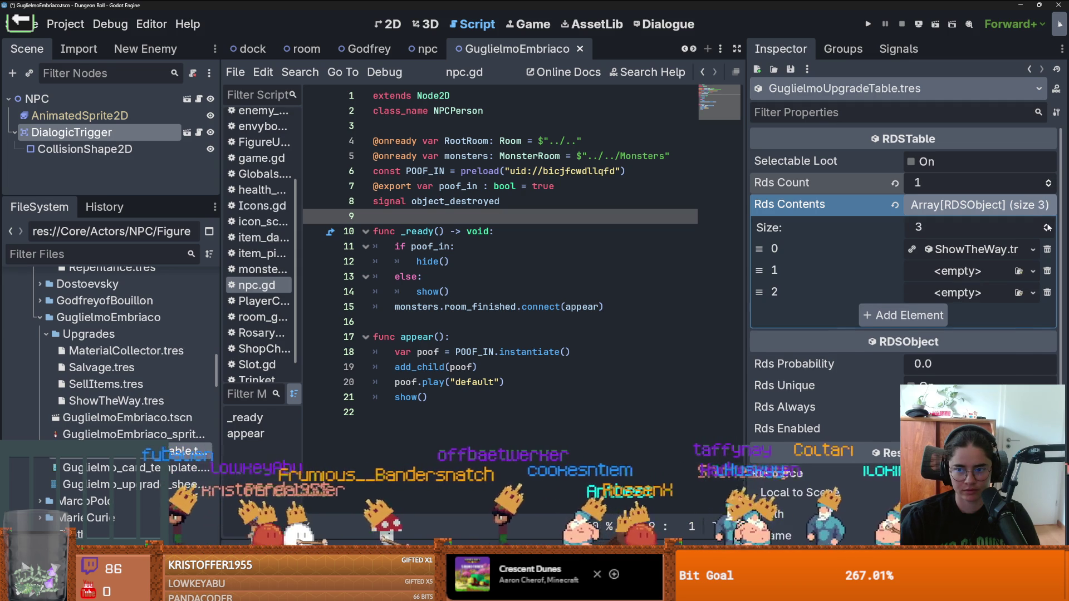
click(1046, 224)
mouse_move(106, 384)
mouse_down()
mouse_move(200, 434)
mouse_move(958, 270)
mouse_up()
mouse_move(111, 351)
mouse_down()
mouse_move(957, 292)
mouse_move(116, 372)
mouse_move(612, 306)
mouse_move(957, 314)
mouse_up()
click(952, 205)
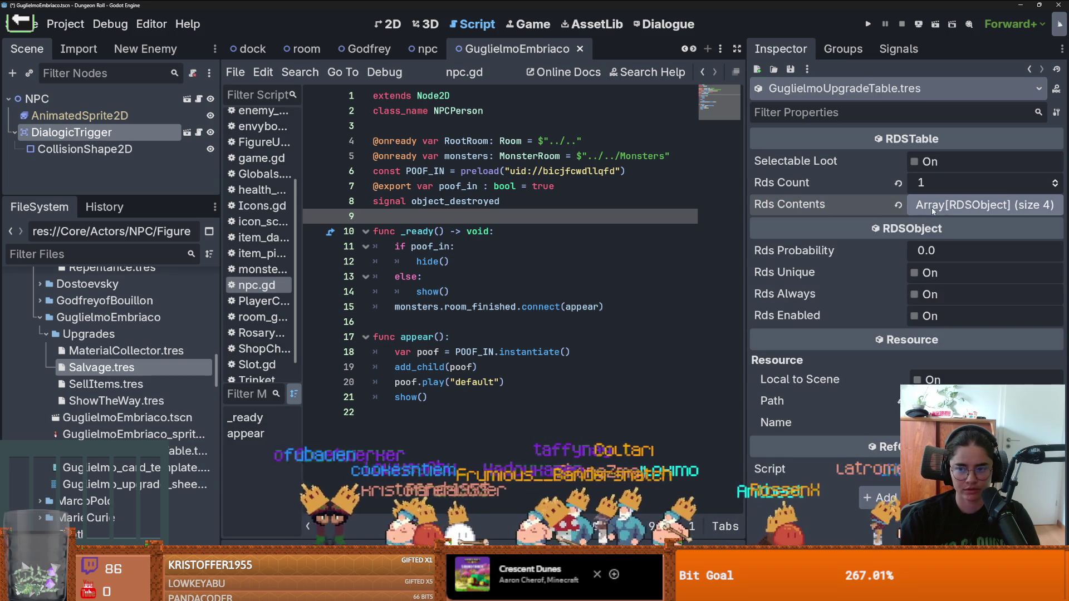
key(ctrl+s)
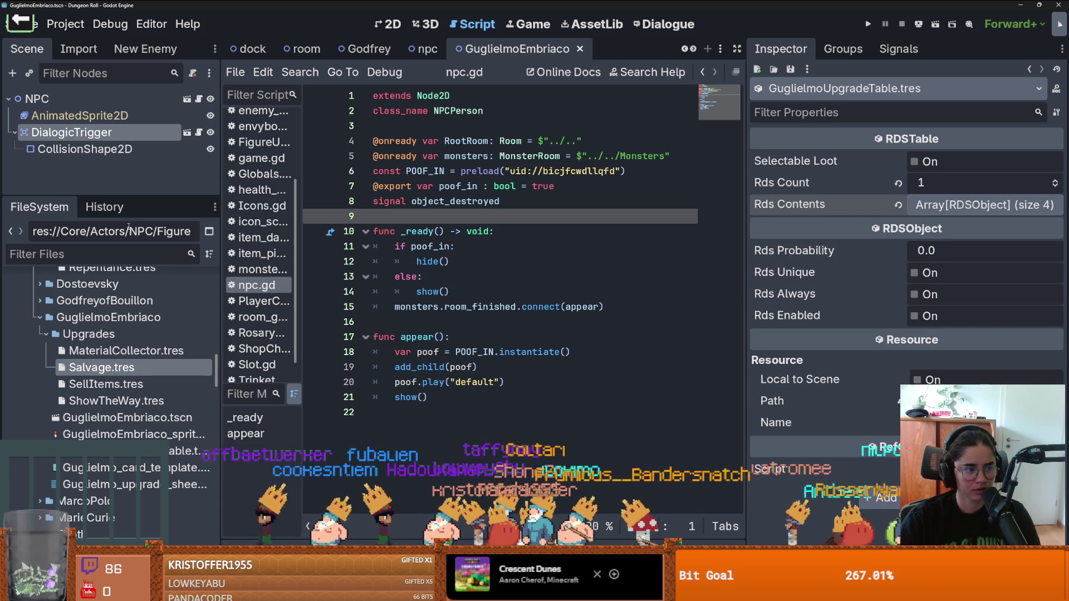
- Resize the side docks and bring the Figures/BaldwinIV folder into view
mouse_move(221, 309)
mouse_down()
mouse_move(277, 309)
mouse_move(177, 310)
mouse_up()
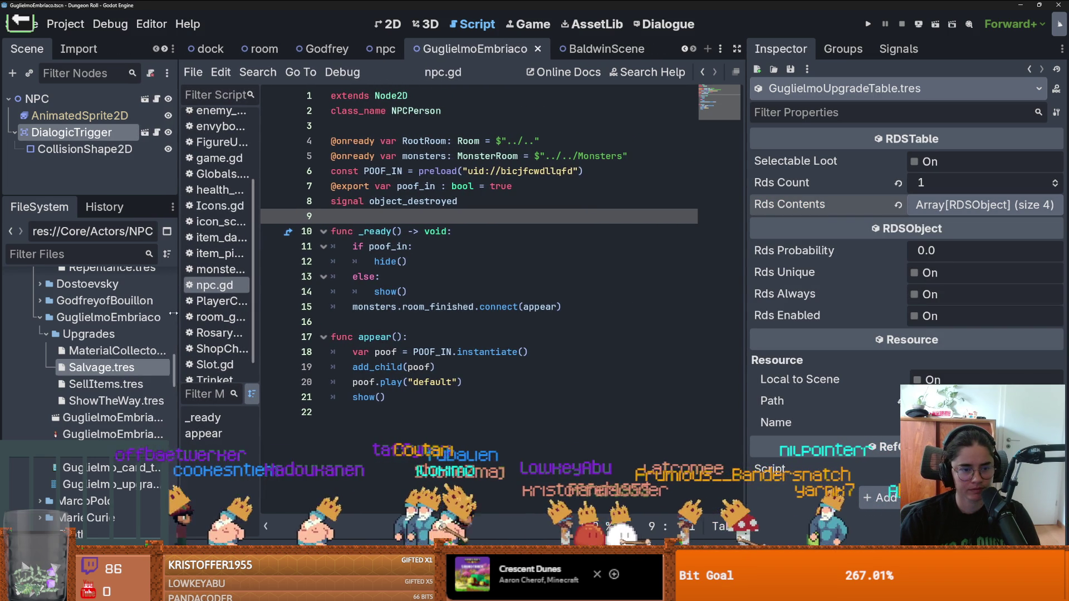
scroll(94, 345, up, 5)
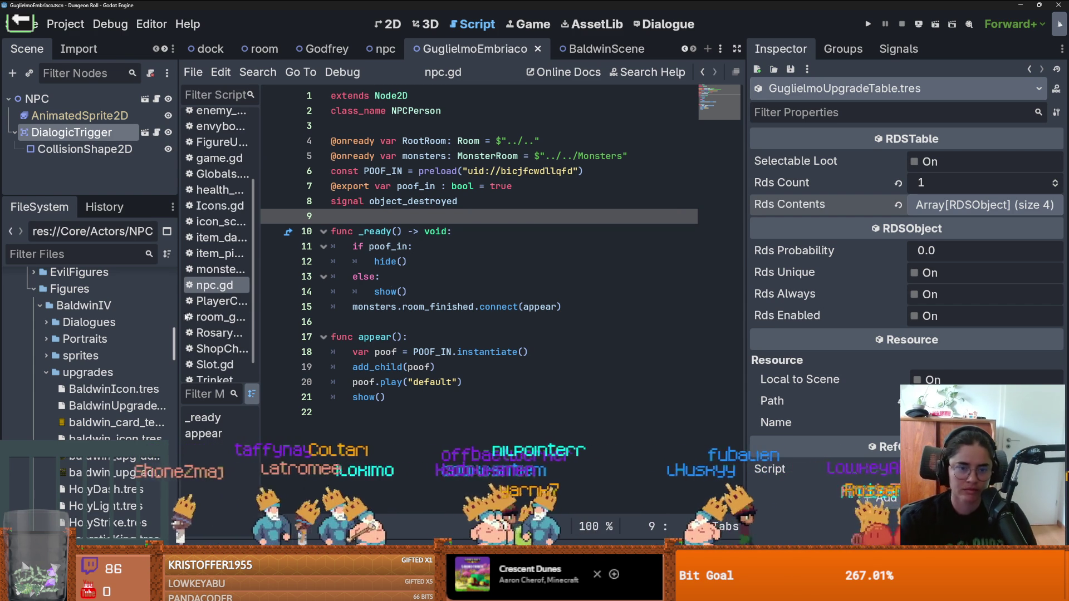
click(475, 308)
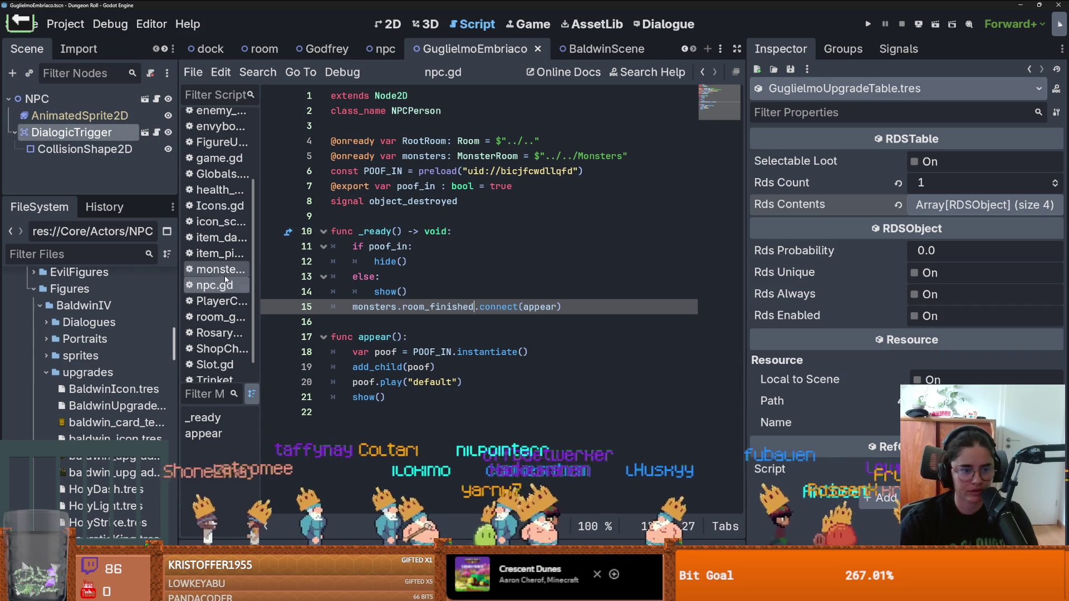
drag(177, 287, 243, 288)
click(466, 276)
key(ctrl+s)
- Insert a blank line after the poof_in export on line 7 of npc.gd and save
click(603, 187)
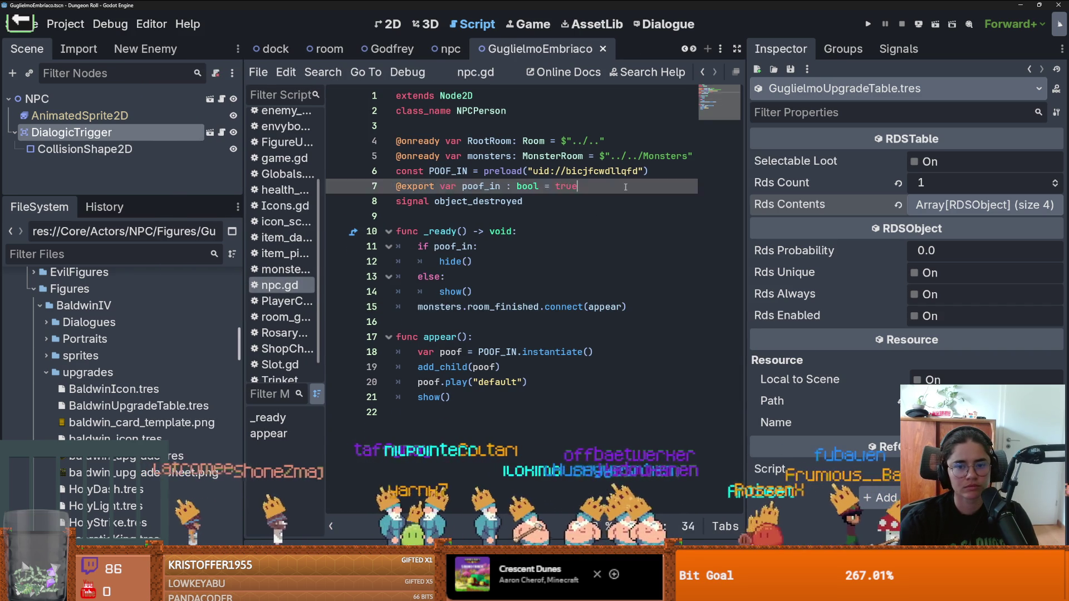
key(Return)
key(ctrl+s)
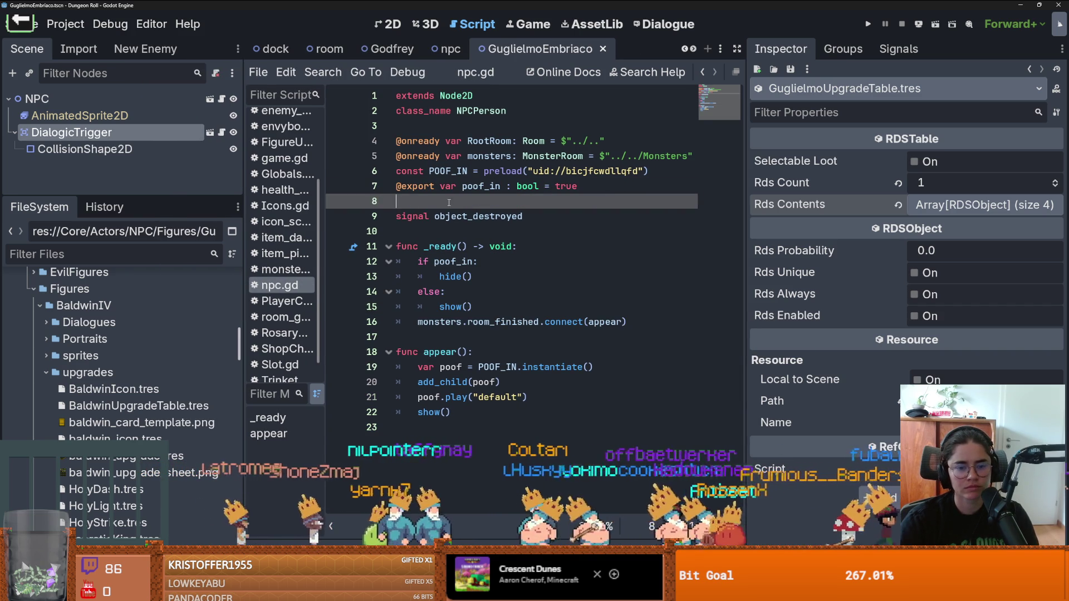
mouse_move(110, 196)
mouse_down()
mouse_move(111, 161)
mouse_move(110, 177)
mouse_up()
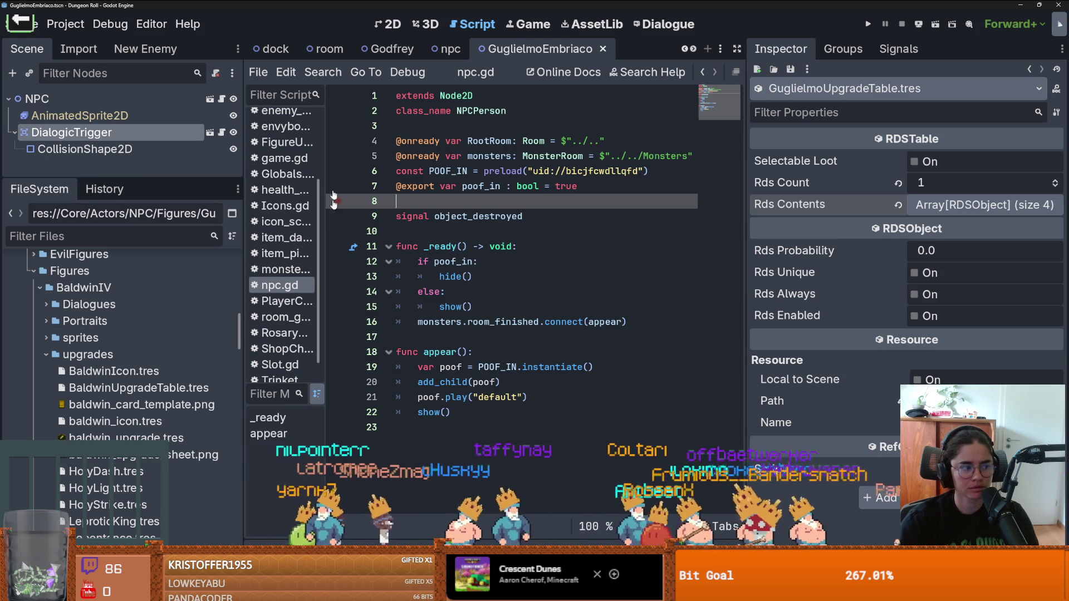
click(114, 241)
- Filter files for 'godfrey' and open the Godfrey scene in the 2D view
text(godfre)
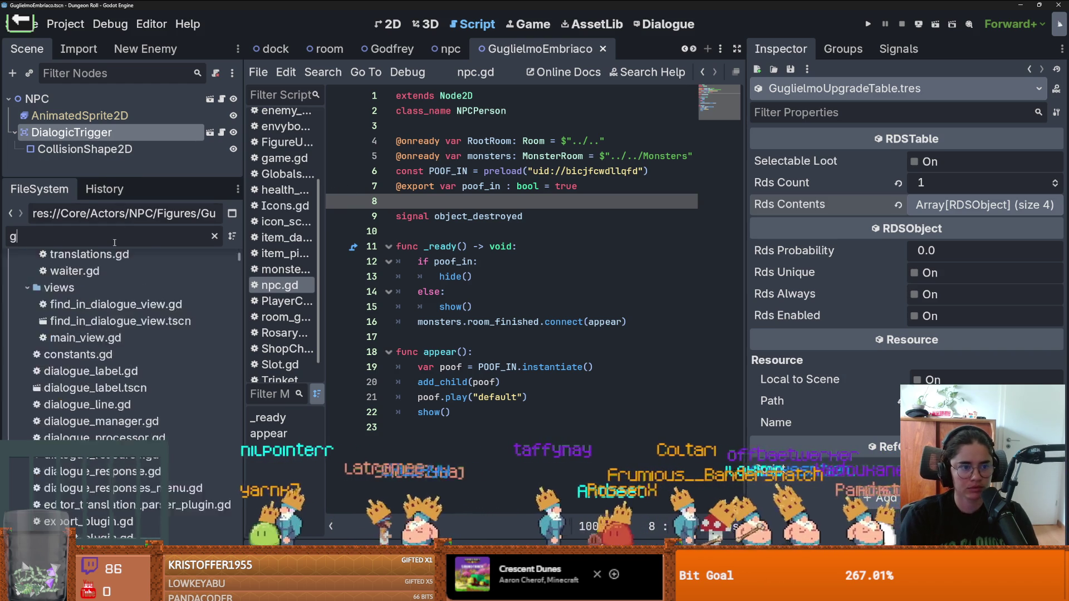
text(y)
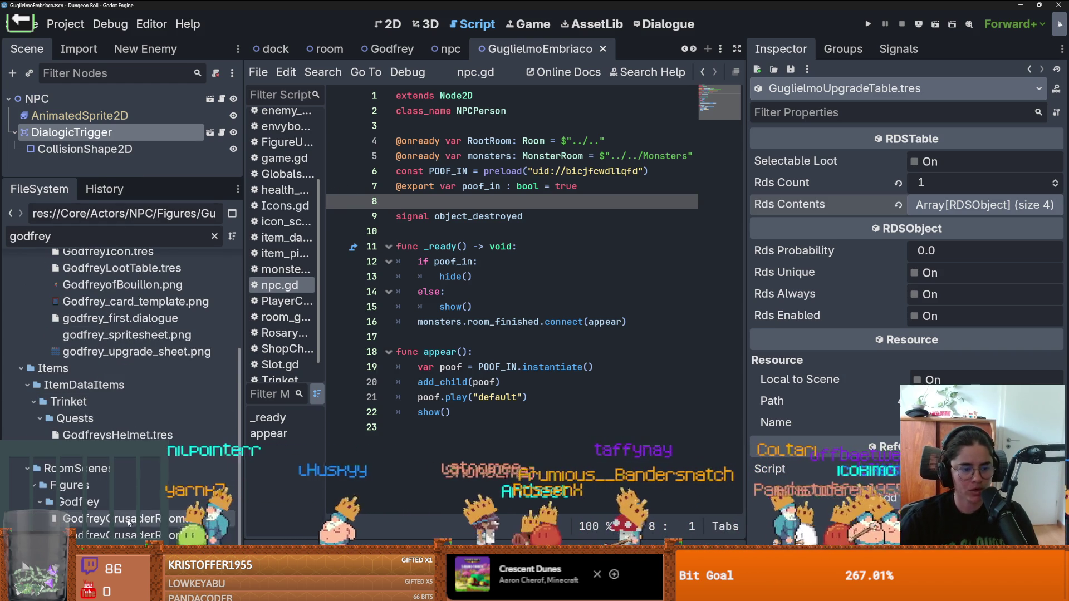
scroll(141, 477, up, 2)
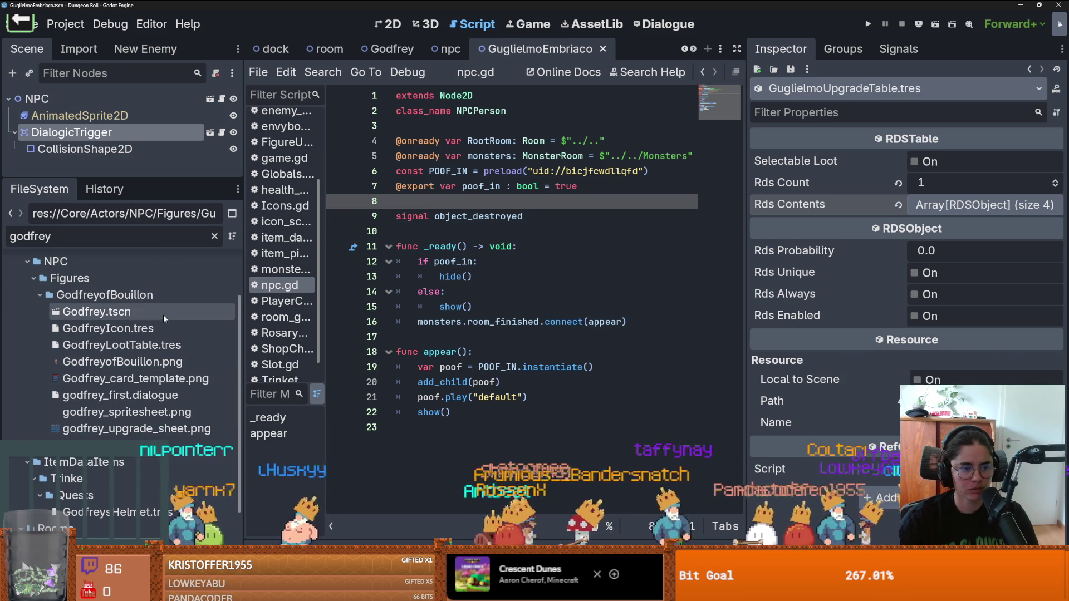
double_click(163, 313)
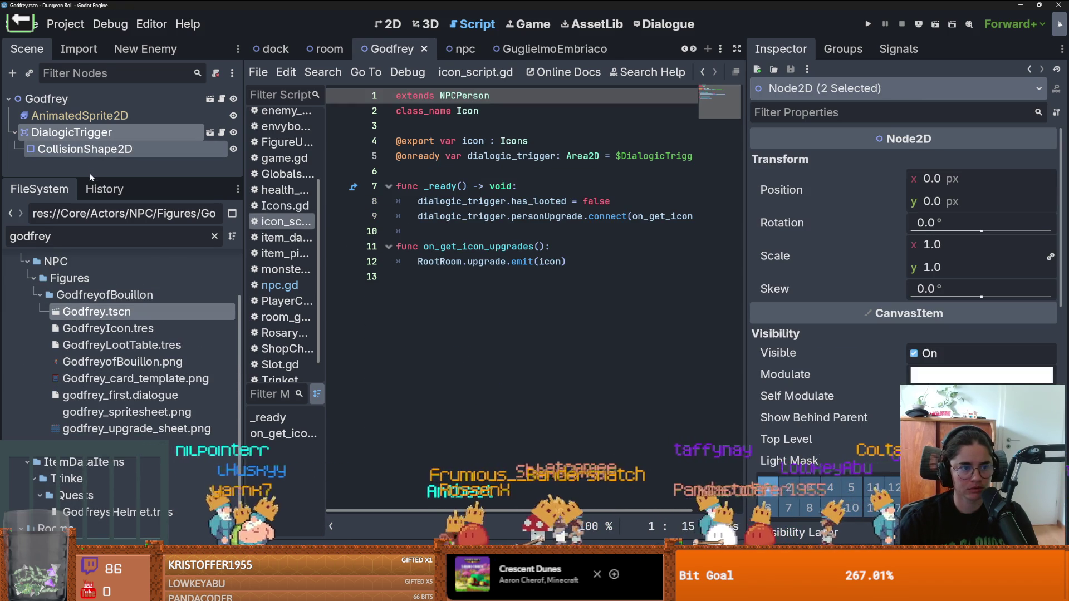
click(388, 24)
scroll(423, 223, up, 10)
key(ctrl+s)
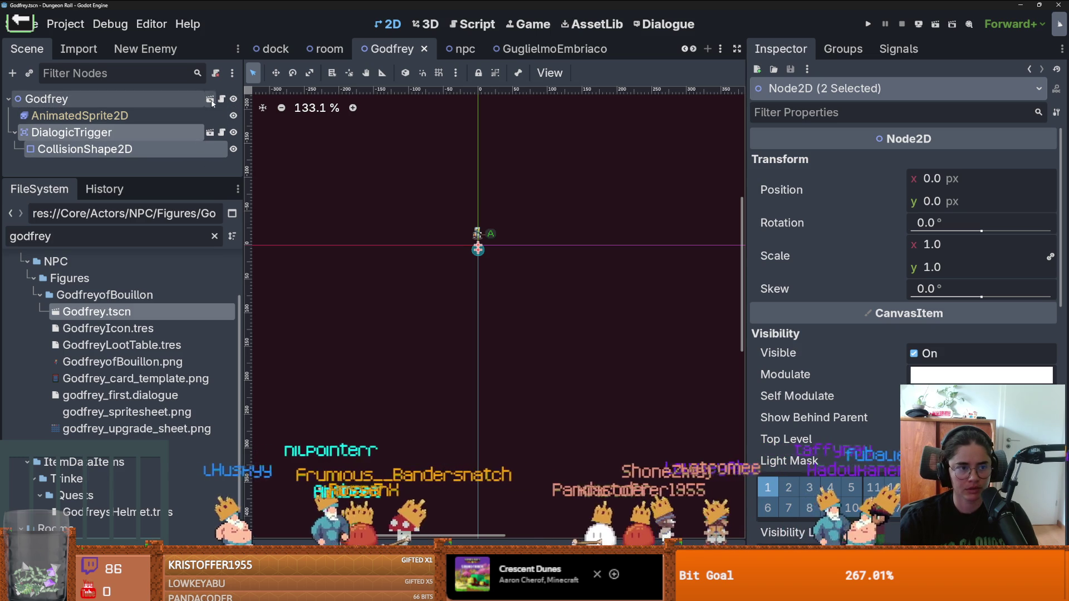
- Review dialogic_trigger.gd and FigureUpgrades' get_current_dialogue, then return to GuglielmoEmbriaco
click(221, 132)
scroll(516, 279, down, 2)
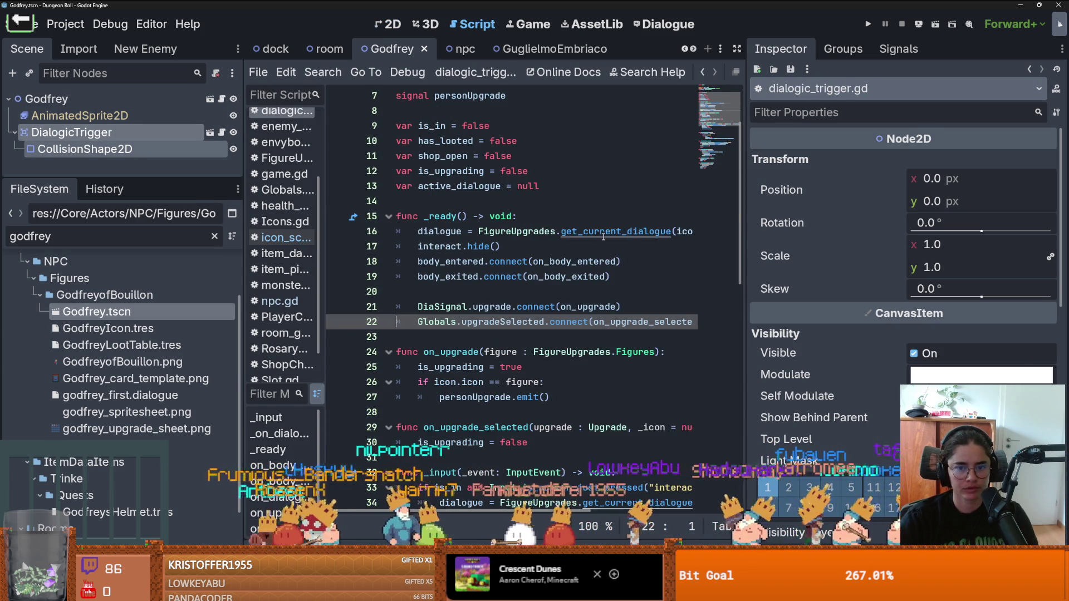
ctrl+click(603, 237)
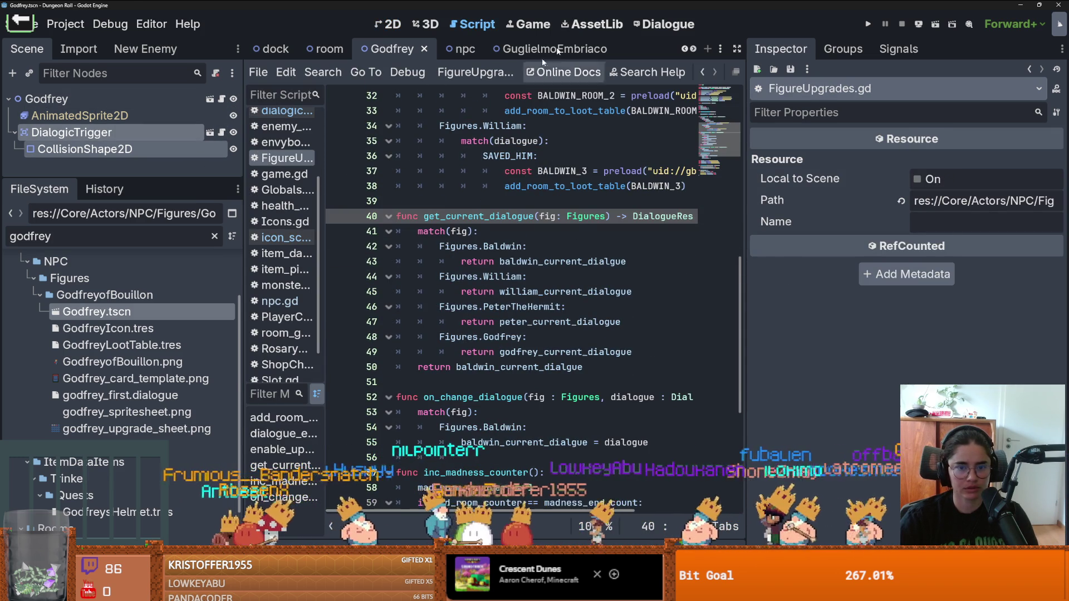
click(543, 50)
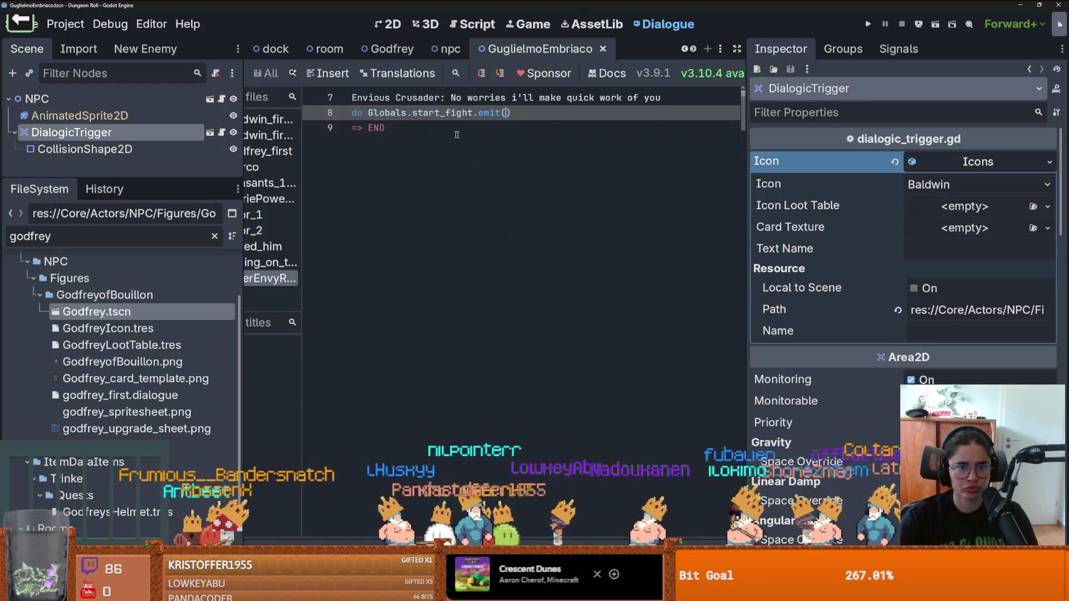
- Enlarge the scene tree, narrow the left docks, and widen the Dialogic file list
scroll(456, 134, up, 2)
drag(122, 178, 122, 245)
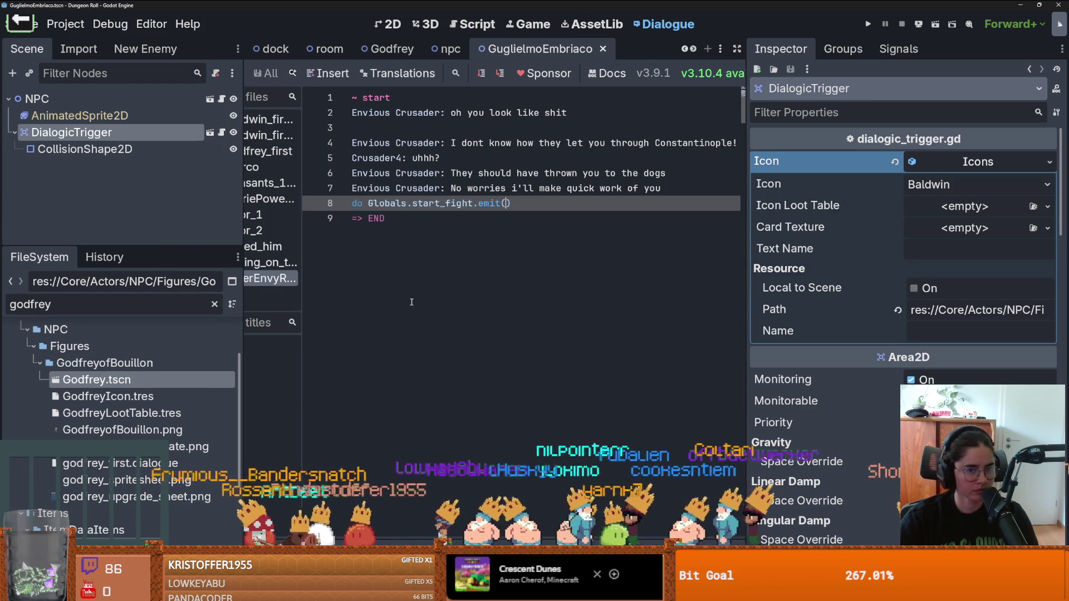
drag(243, 239, 109, 239)
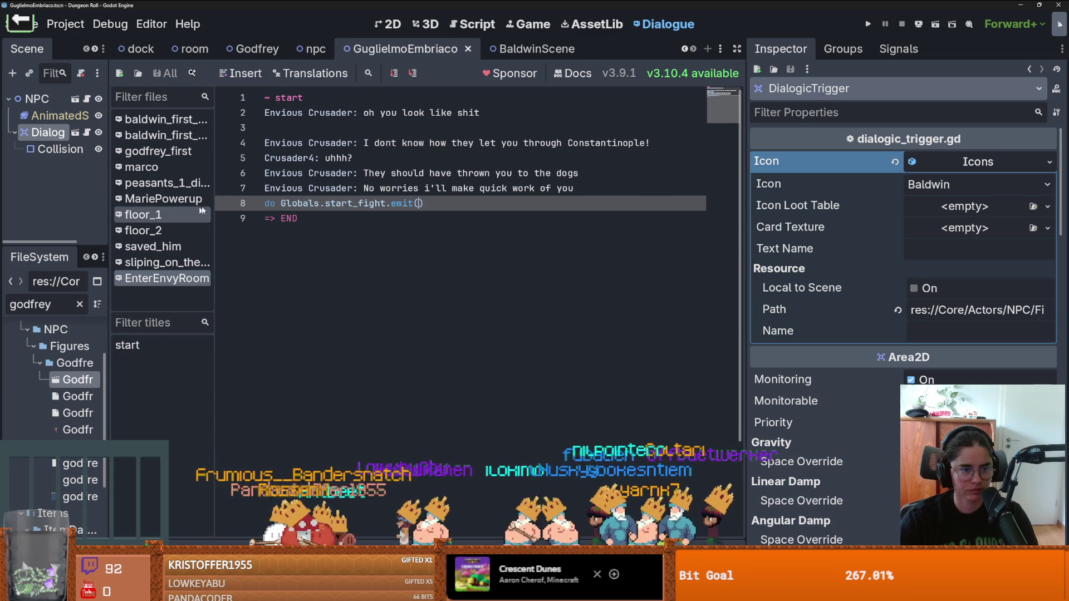
drag(214, 299, 267, 299)
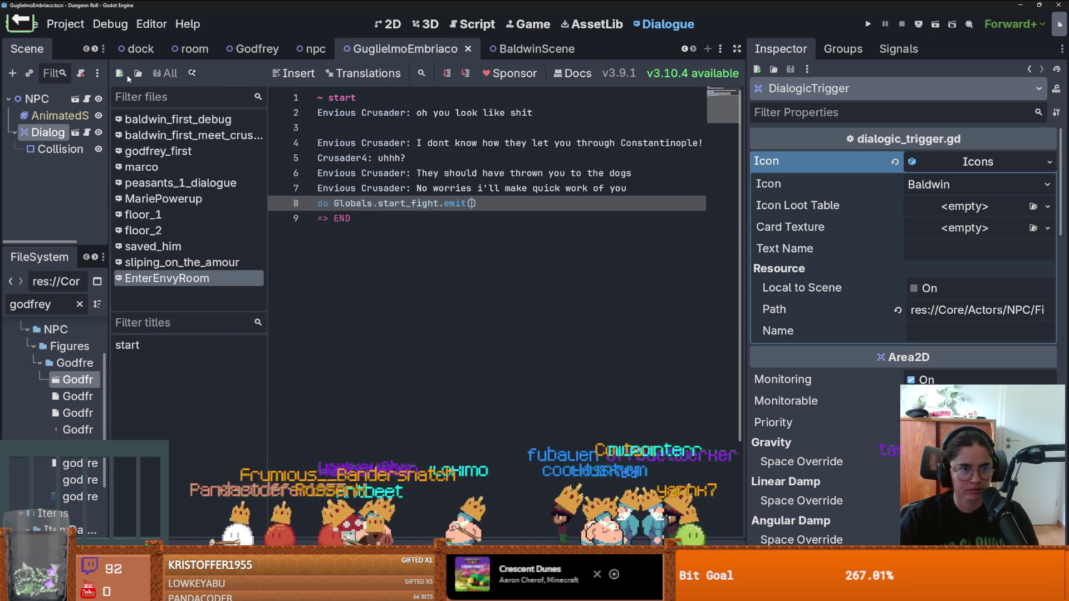
click(126, 75)
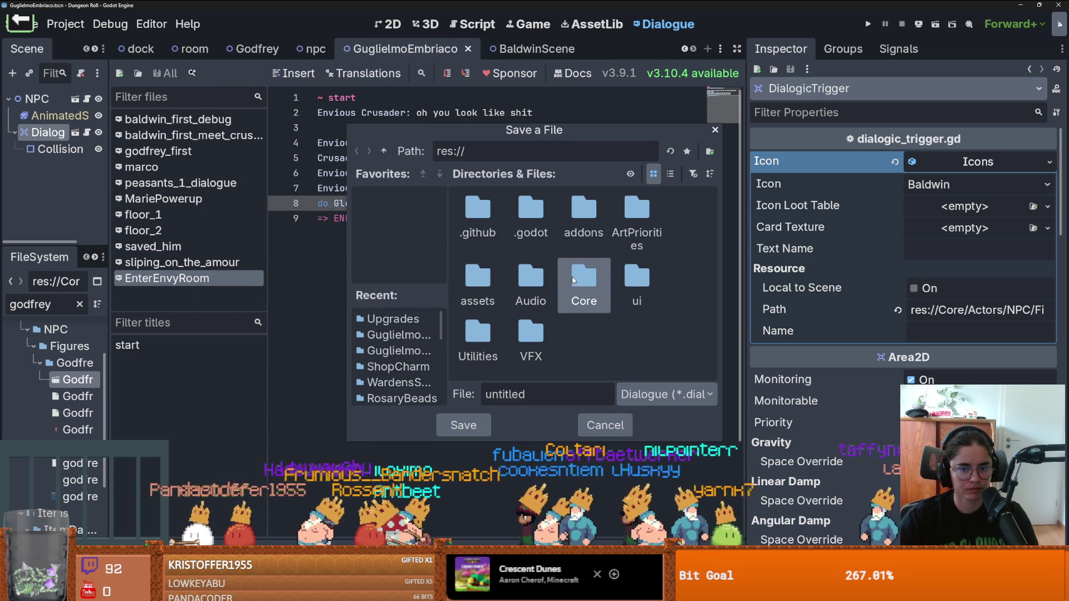
- Create a Dialogues folder in Core/Actors/NPC/Figures/Guglielmo and save the dialogue there as meet
double_click(584, 275)
double_click(480, 217)
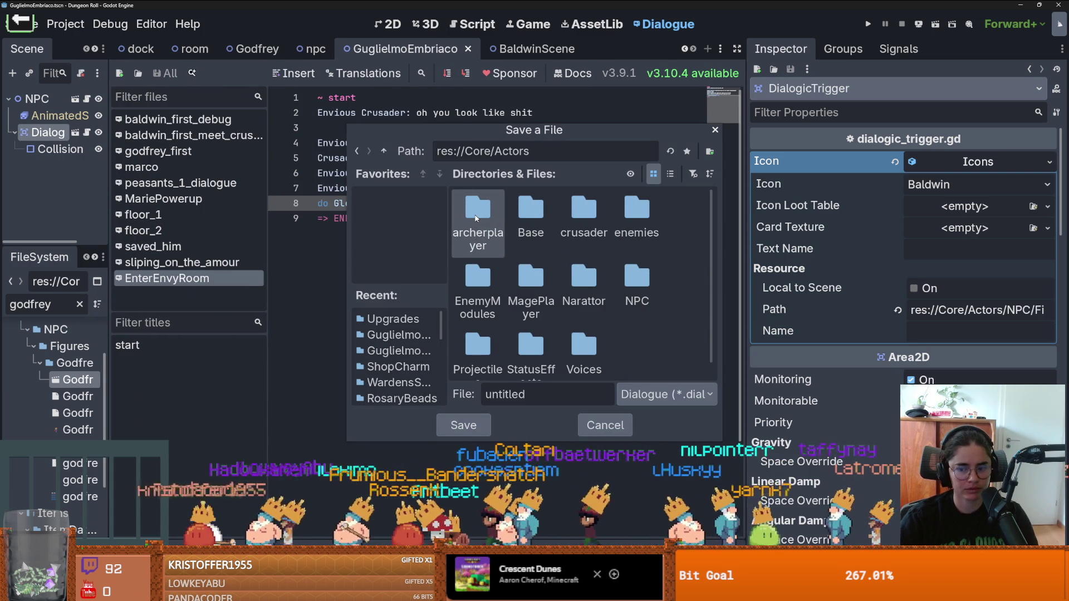
scroll(535, 262, down, 1)
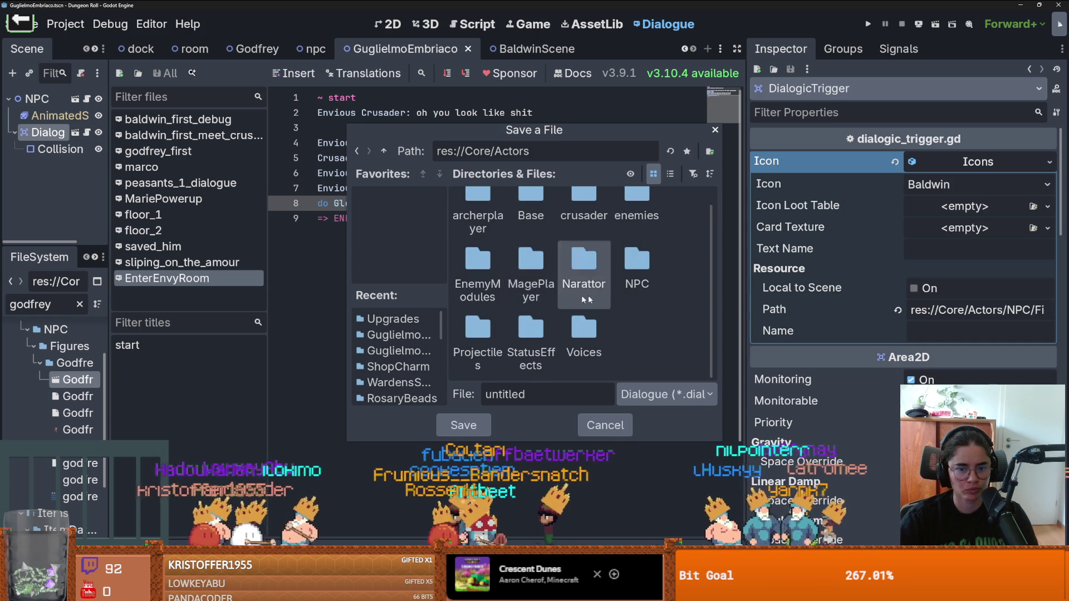
double_click(637, 270)
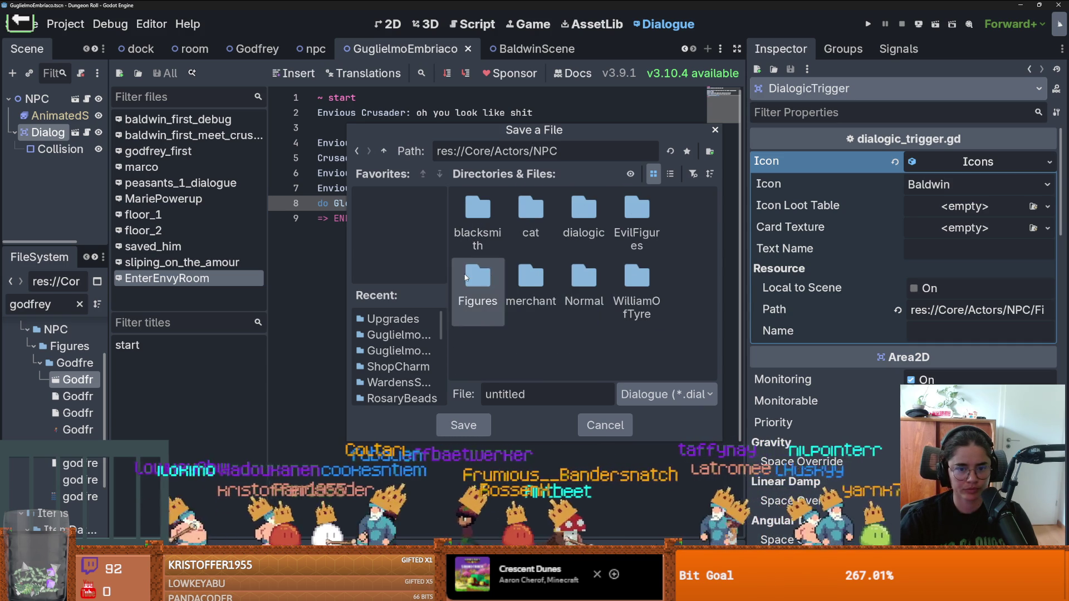
double_click(465, 276)
double_click(637, 223)
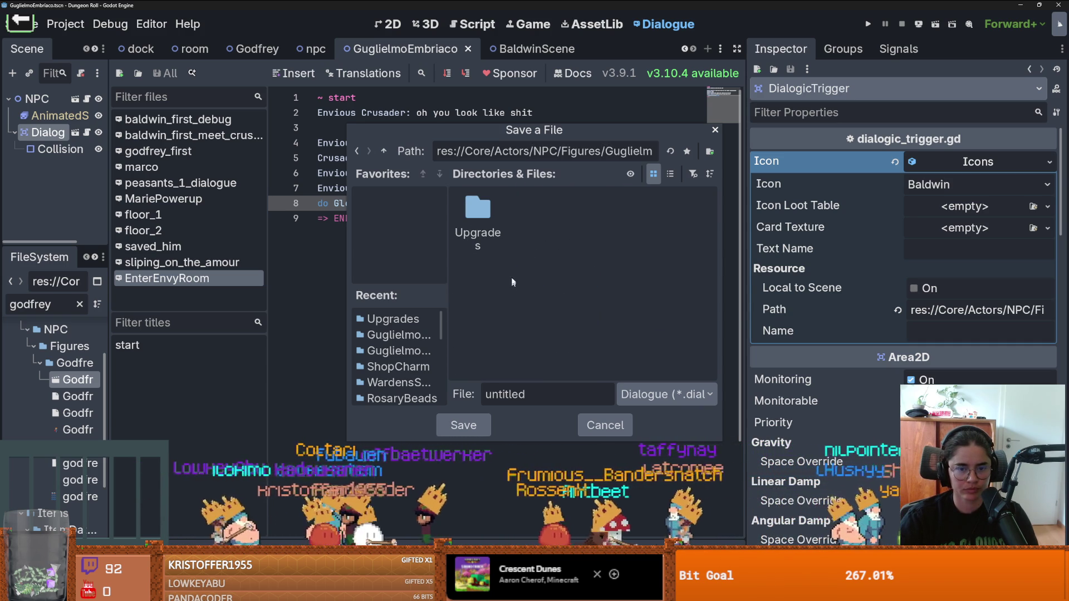
click(709, 152)
text(Dialogues)
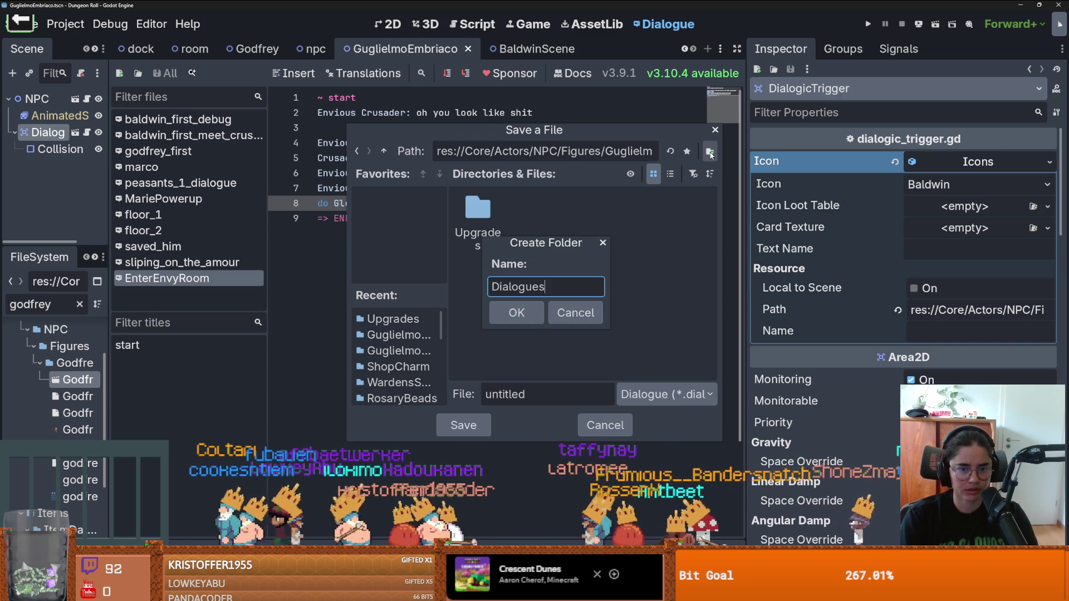
click(516, 312)
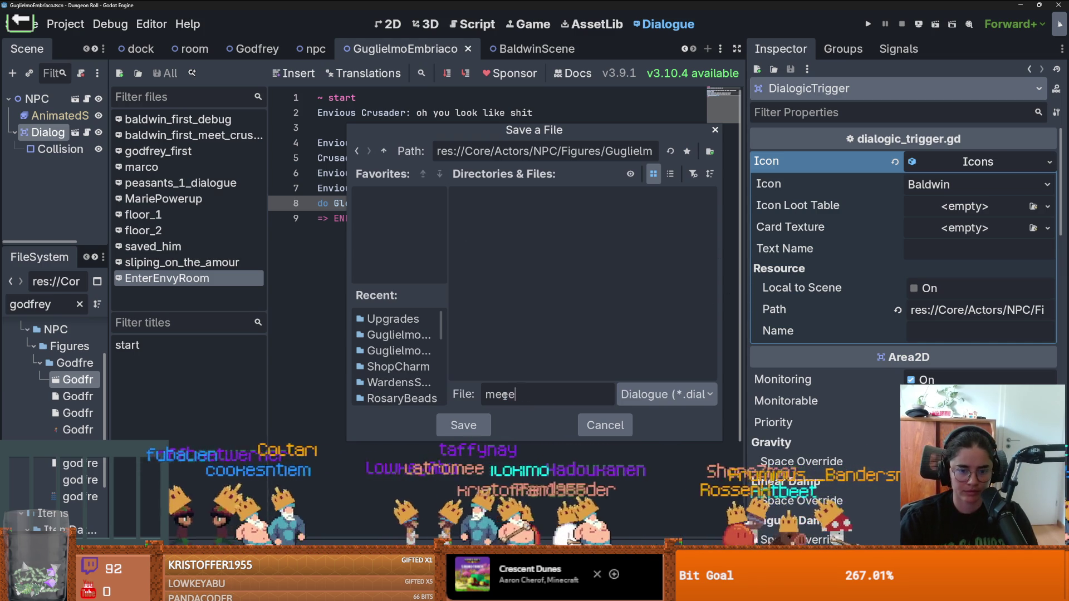
click(484, 432)
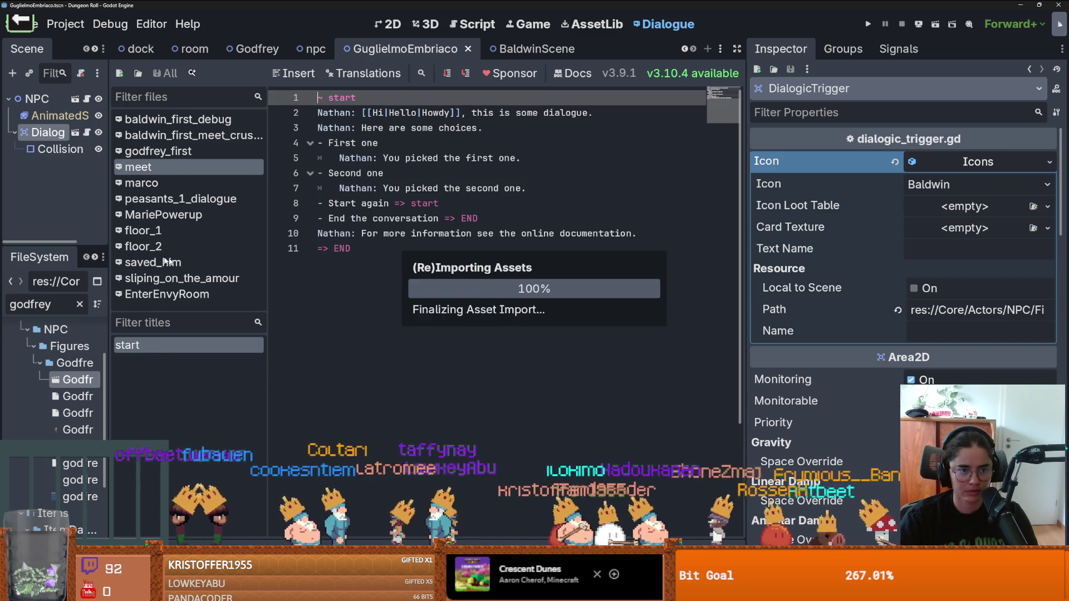
- Check Baldwin's first-meeting dialogues, then launch the Cannon game
click(183, 119)
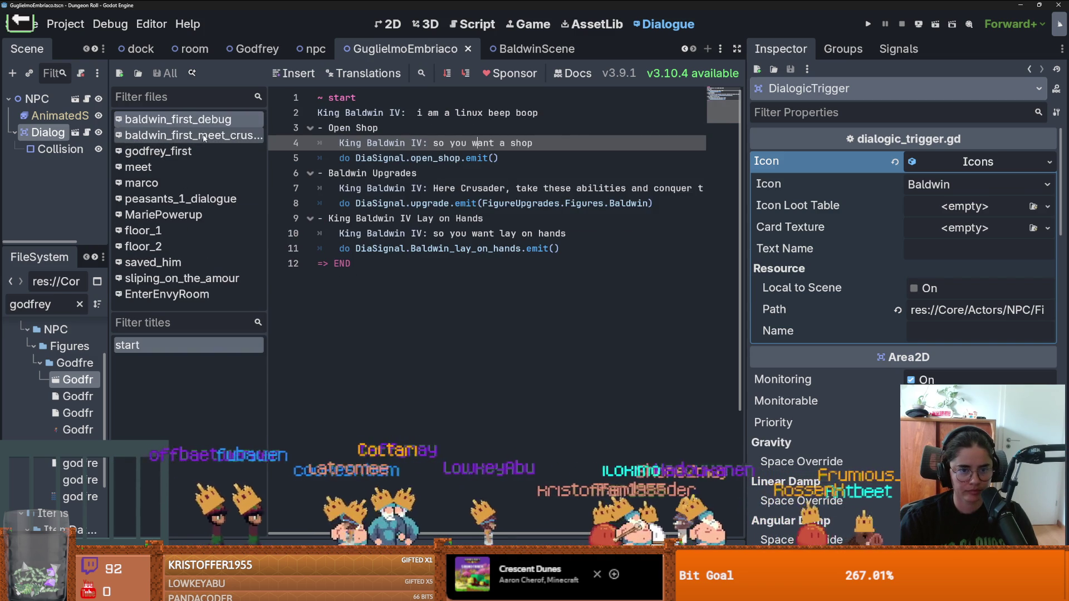
click(204, 137)
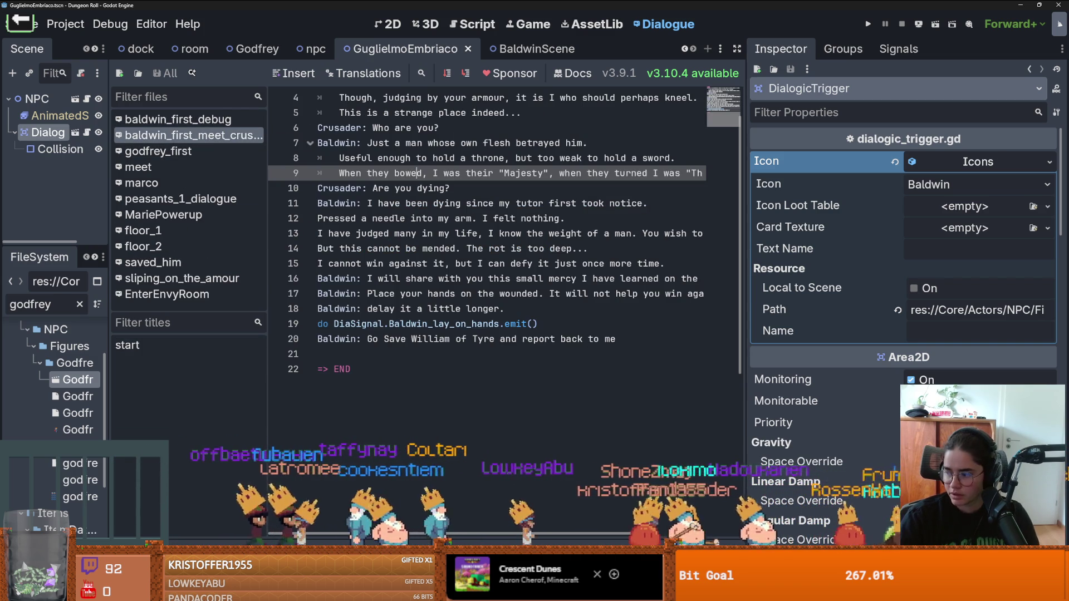
click(22, 27)
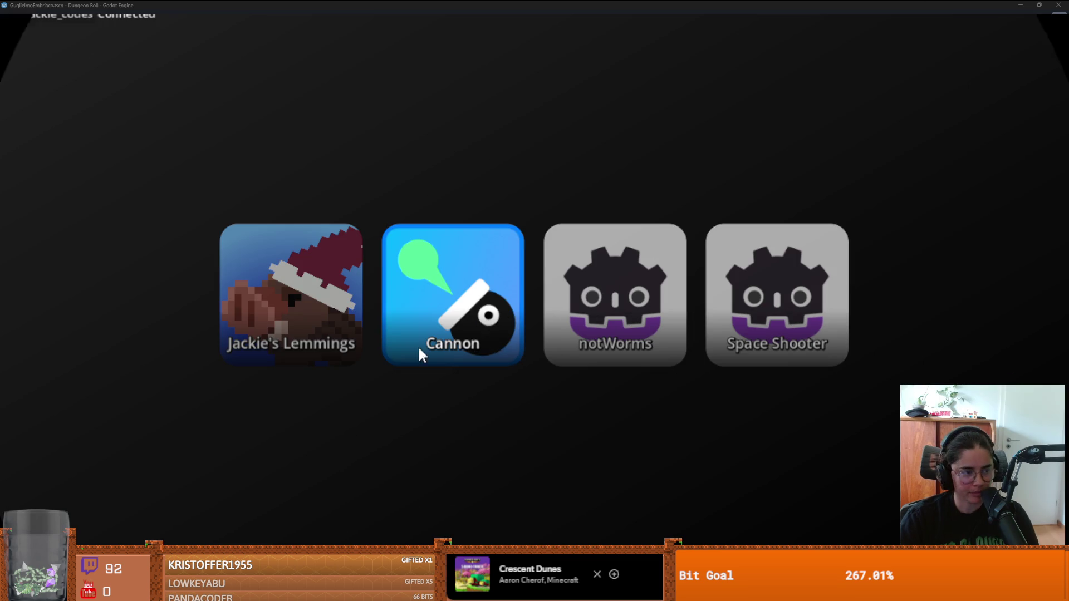
click(421, 355)
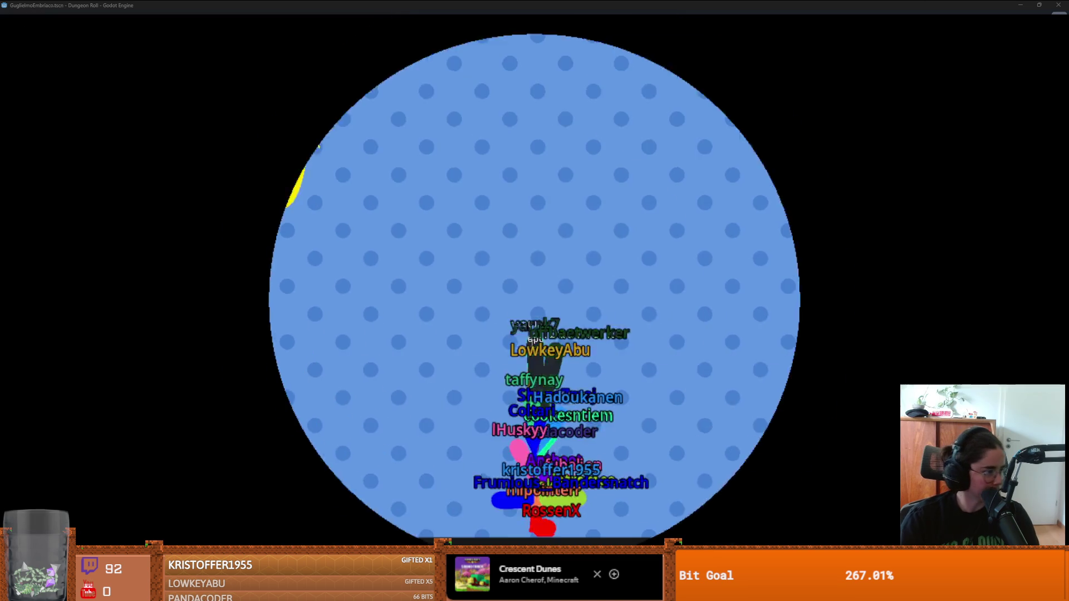
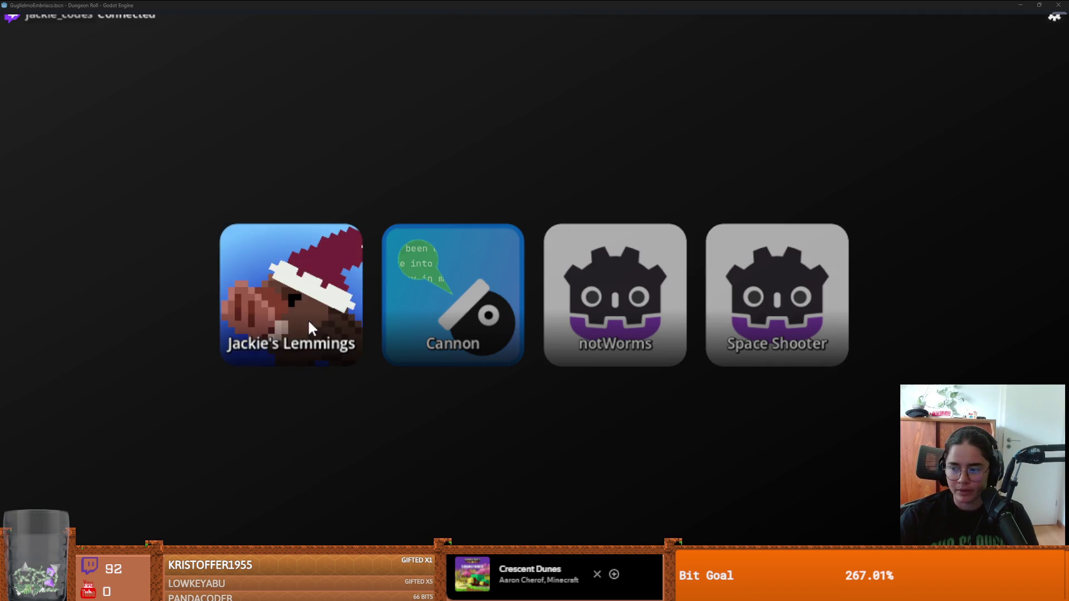
- Bring the Godot editor forward with Baldwin's timeline showing in the Dialogue tab
click(307, 319)
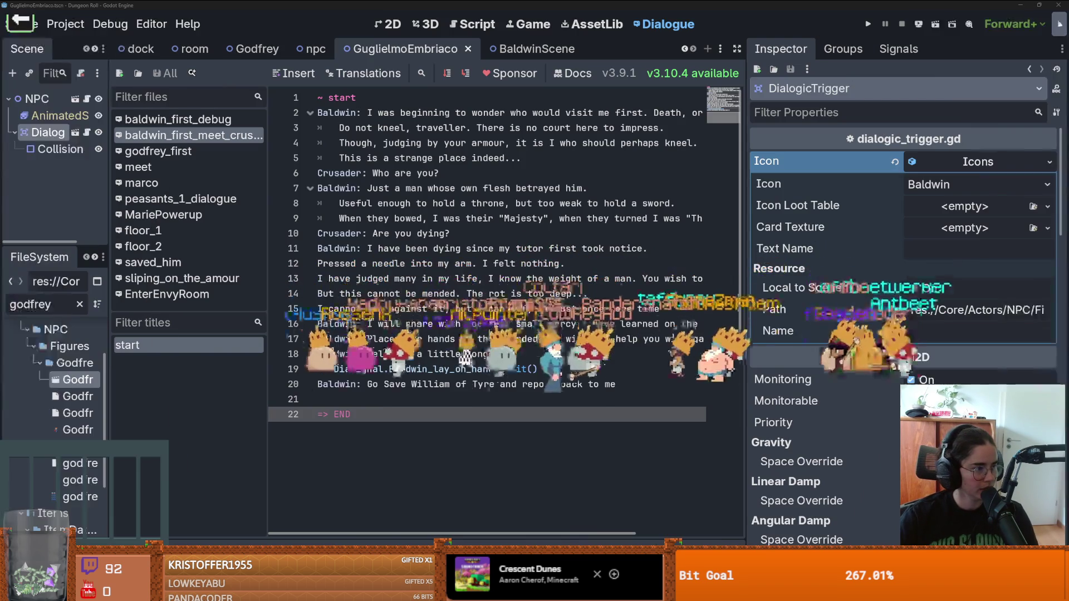
- Widen the side panels and look for the meet dialogue's file options in the Dialogue editor
click(318, 264)
drag(110, 230, 143, 226)
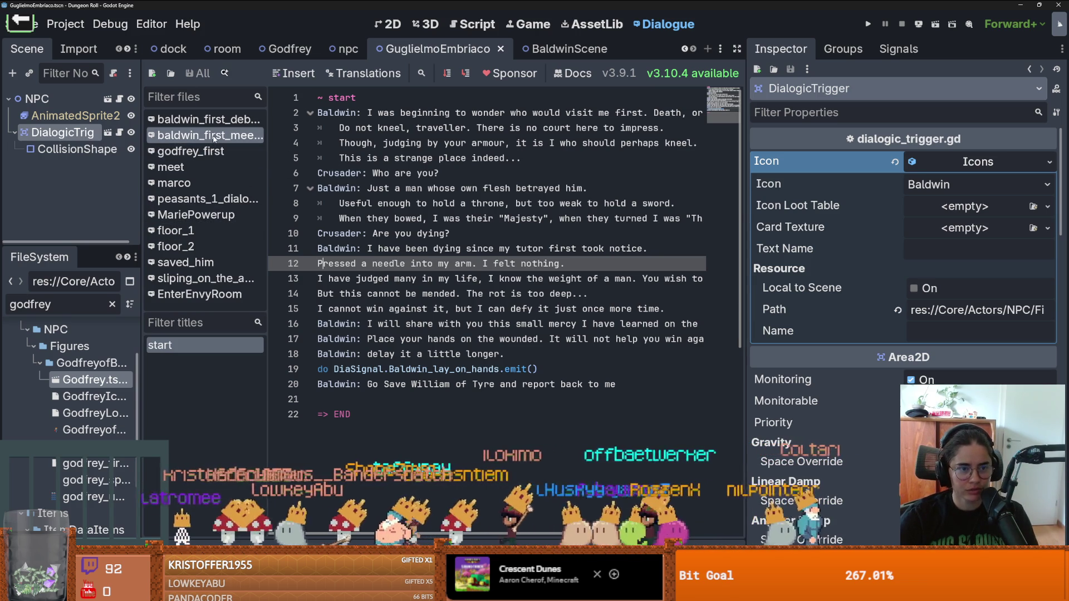
click(189, 168)
right_click(190, 167)
right_click(192, 172)
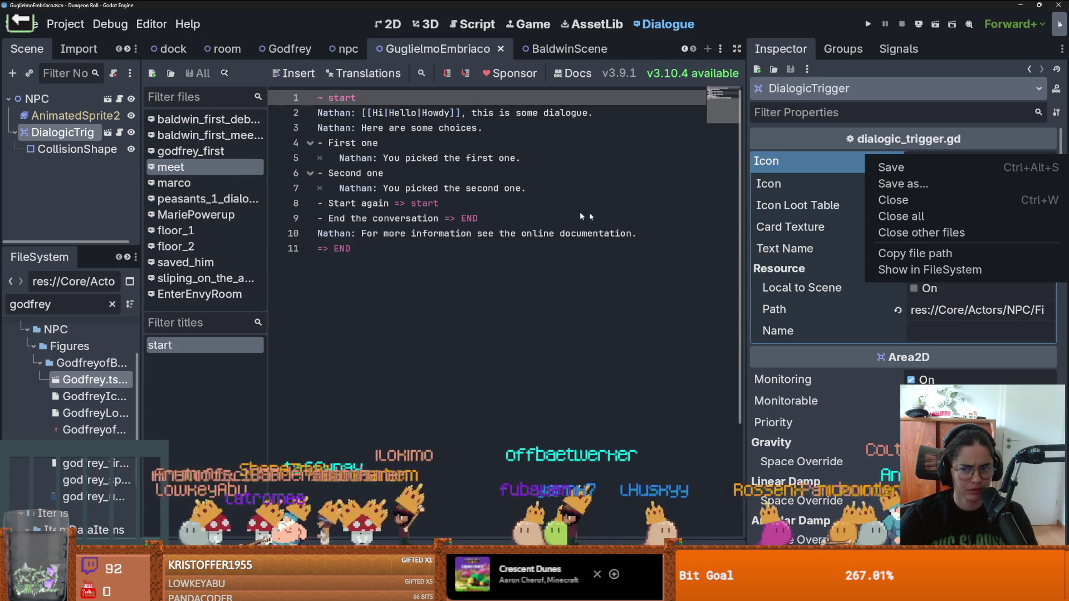
click(190, 168)
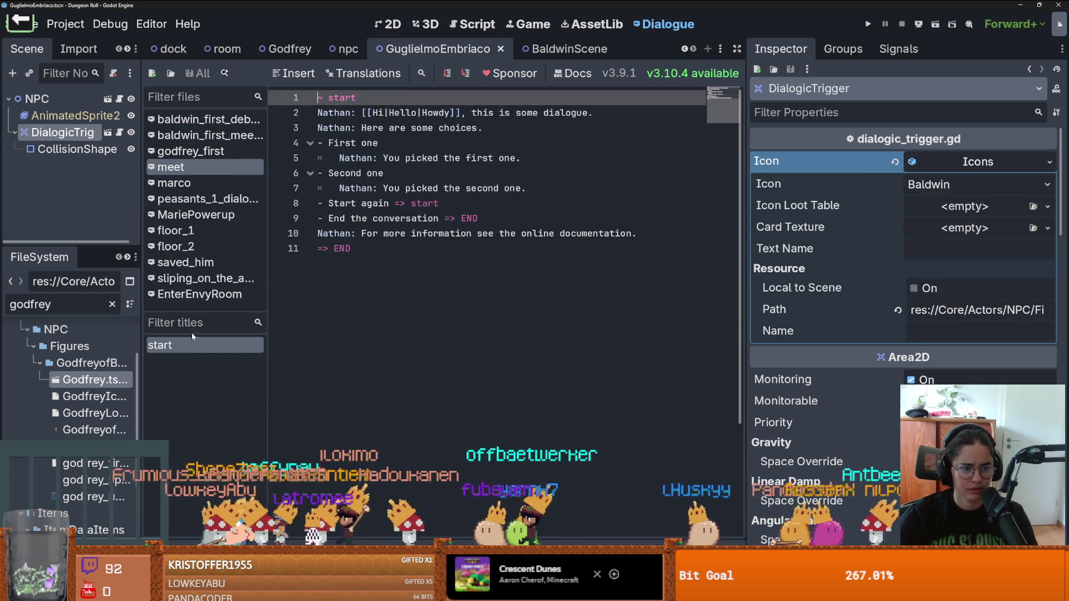
right_click(178, 183)
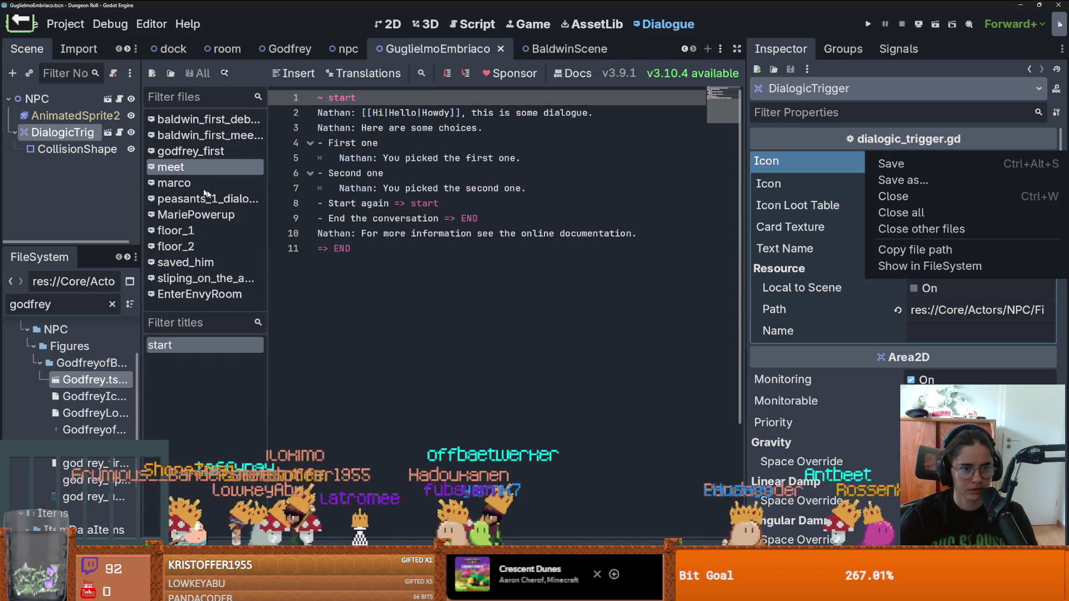
- Find meet.dialogue in the FileSystem and rename it to meetGuglielmo
click(929, 266)
drag(140, 479, 214, 478)
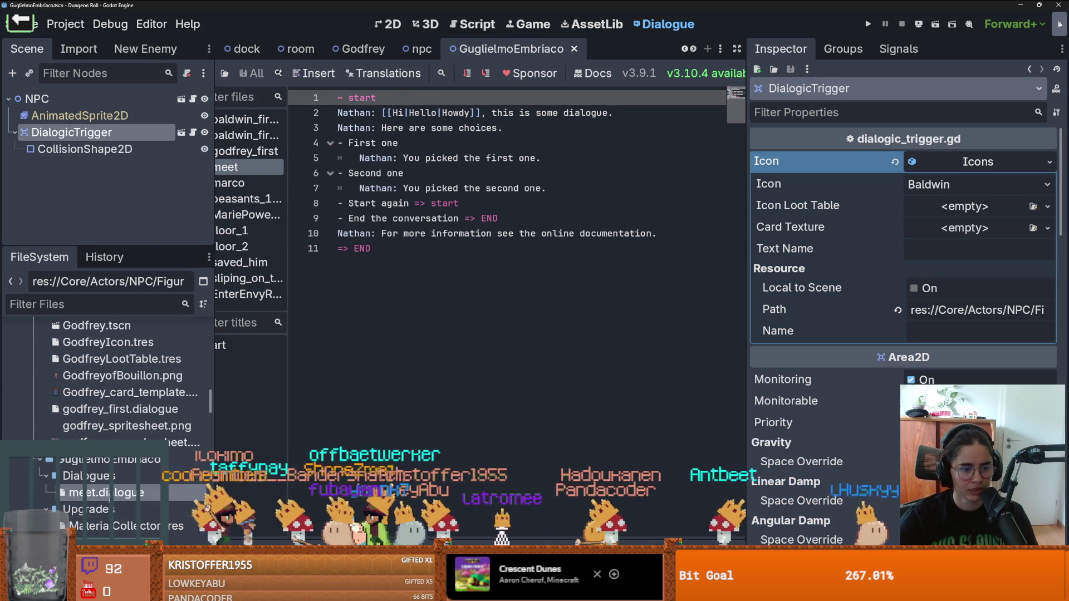
right_click(96, 492)
click(146, 415)
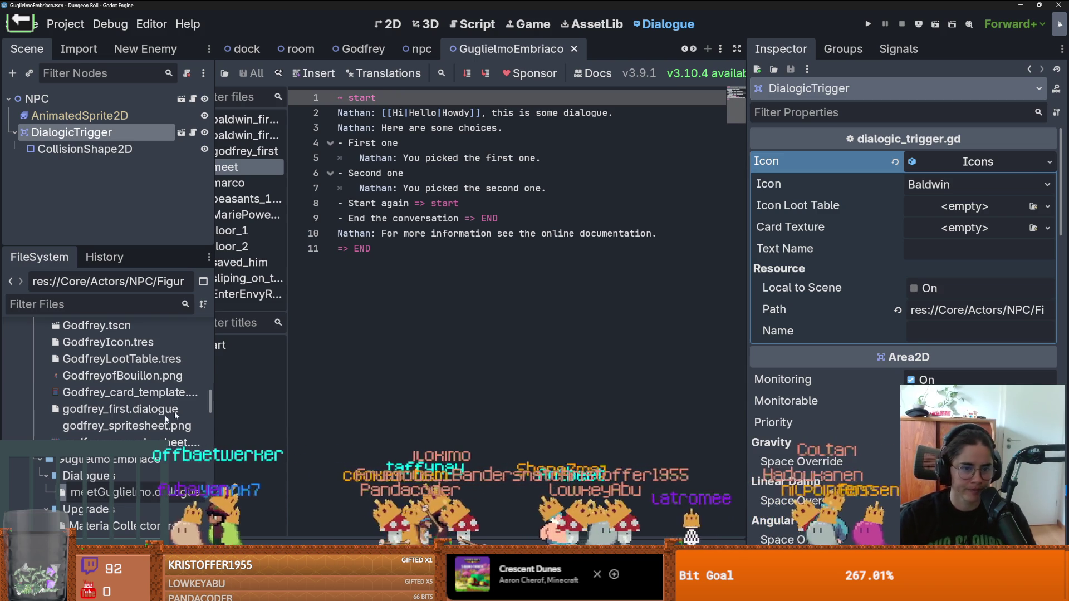
key(Return)
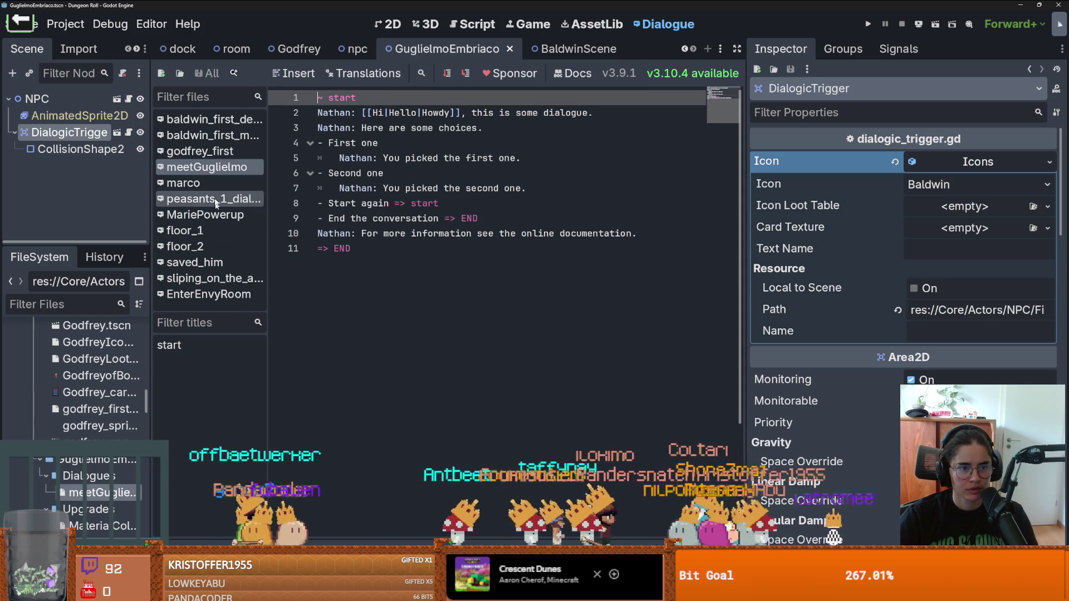
- Delete the Open Shop choice from baldwin_first_debug and save it
click(228, 125)
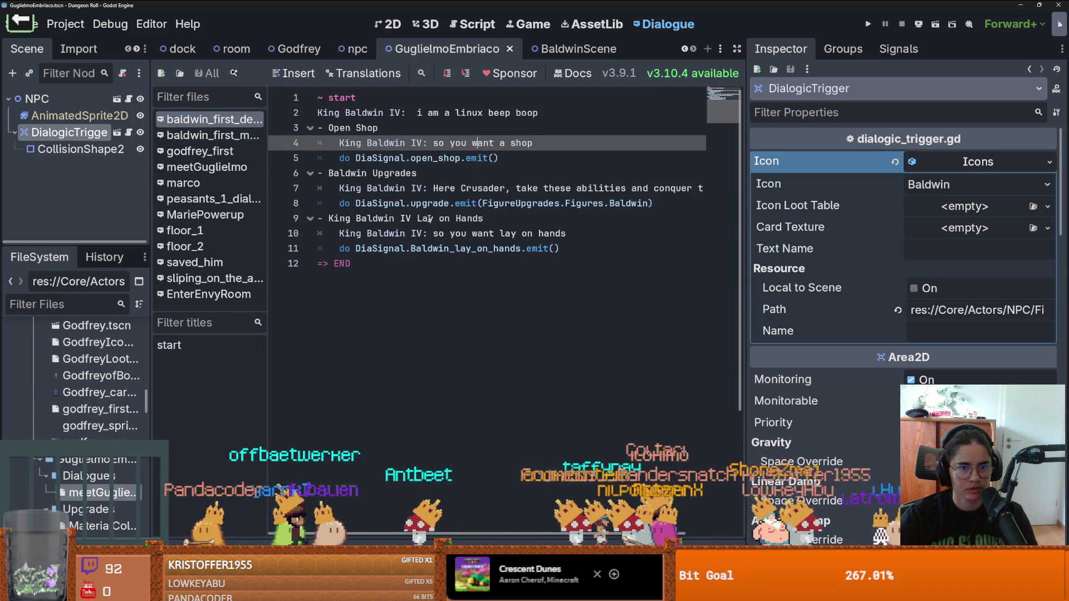
drag(491, 153, 244, 127)
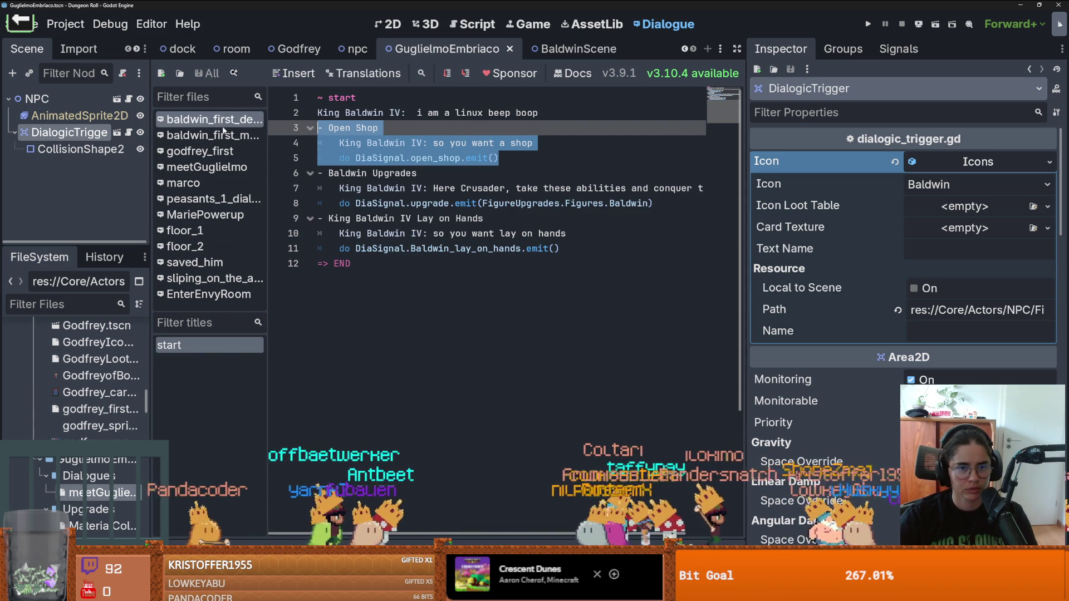
key(BackSpace)
key(ctrl+s)
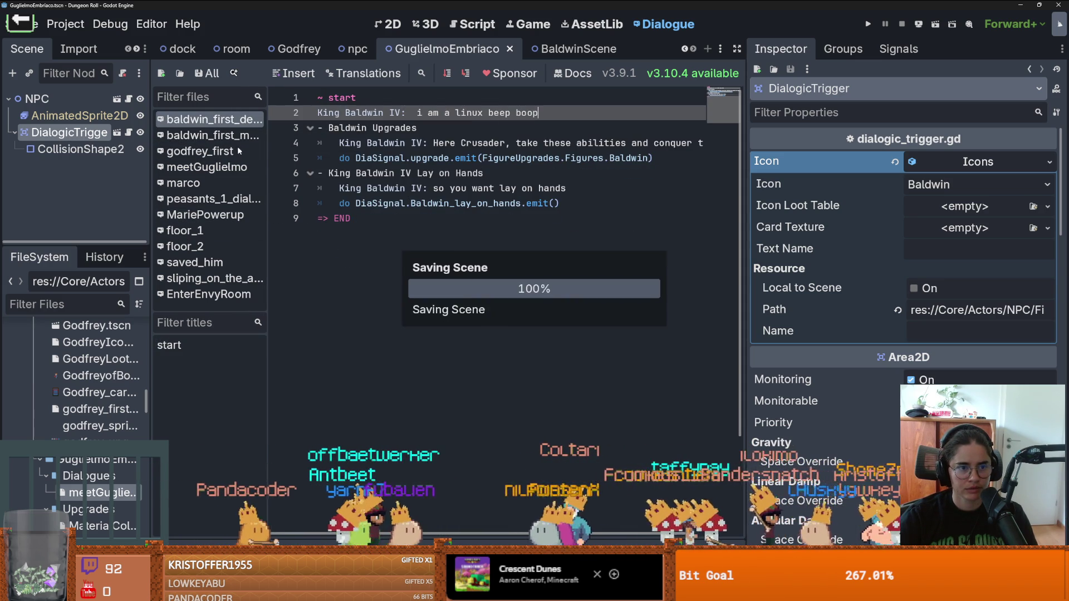
- Replace the sample meetGuglielmo dialogue with a copy of Baldwin's whole timeline
click(200, 151)
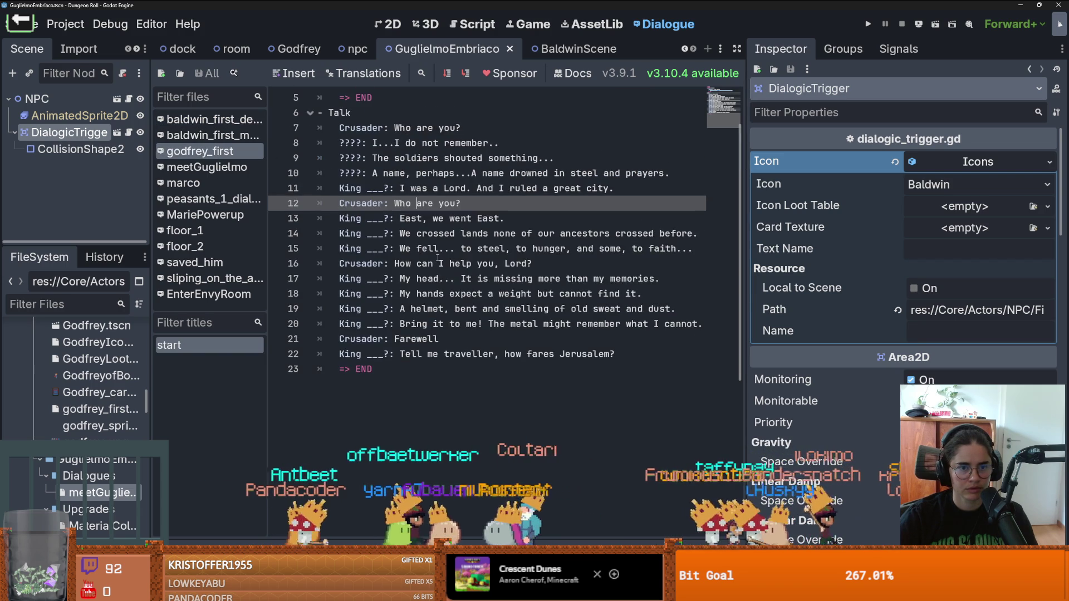
click(207, 167)
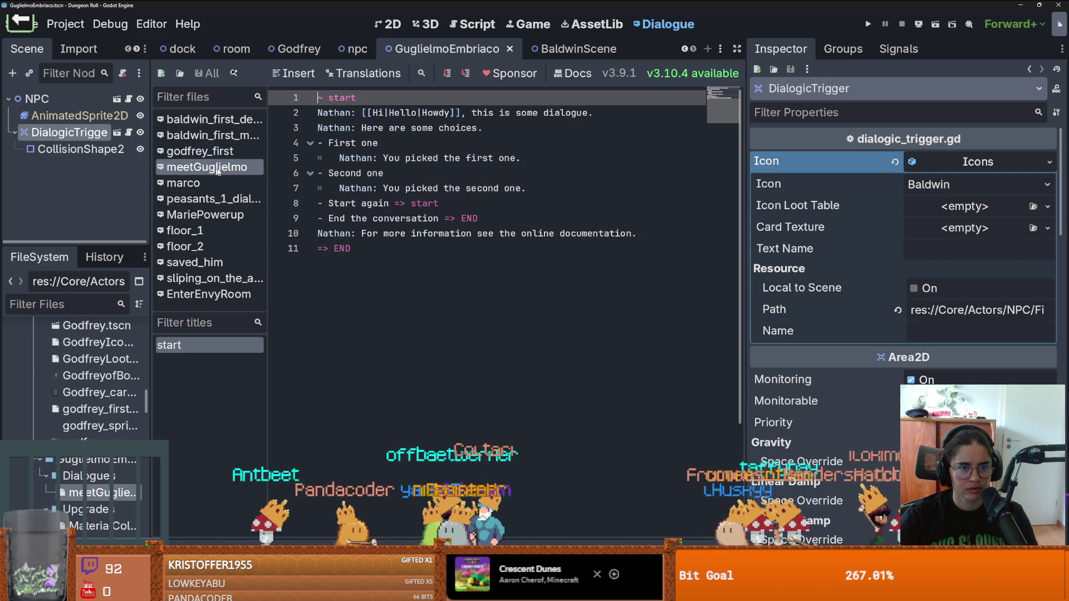
click(222, 119)
key(ctrl+a)
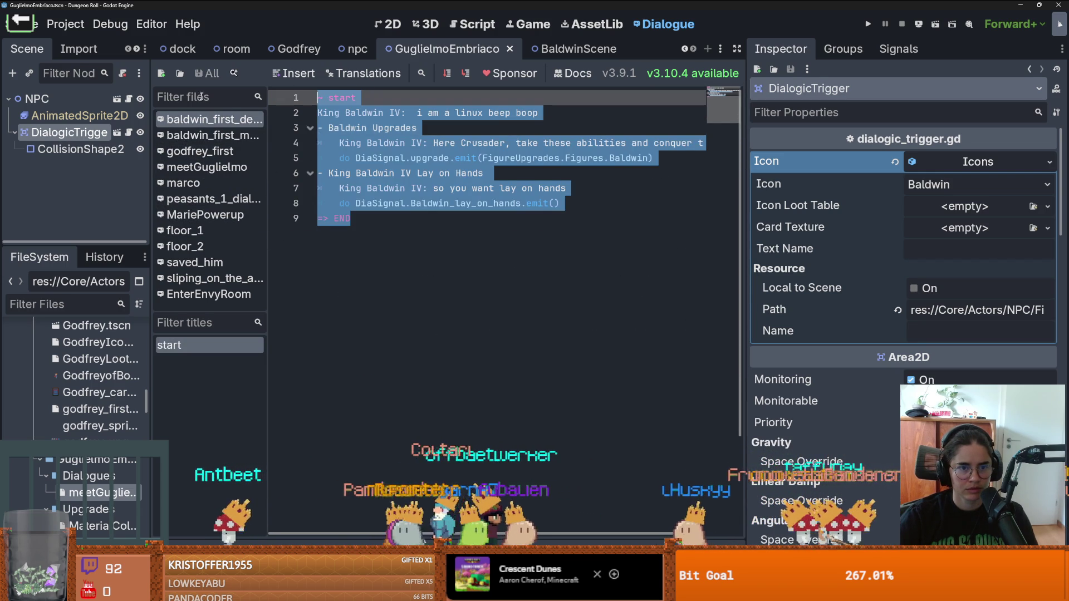
click(207, 167)
key(ctrl+a)
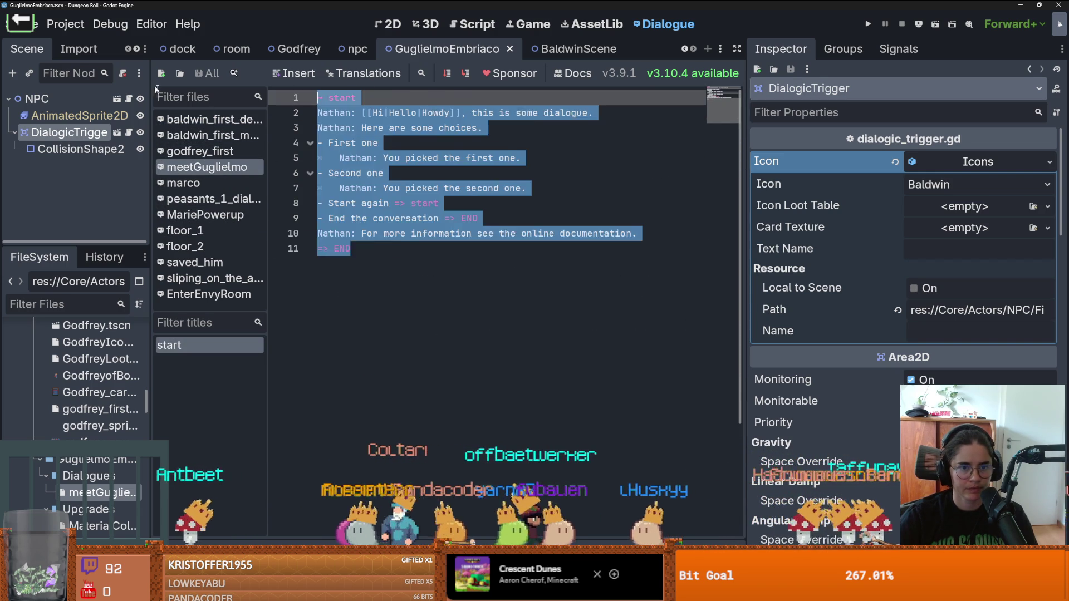
key(ctrl+v)
- Change the speaker on line 2 from King Baldwin IV to Guglielmo
click(394, 113)
mouse_move(394, 113)
mouse_down()
mouse_move(290, 99)
mouse_move(296, 114)
mouse_up()
text(Gug)
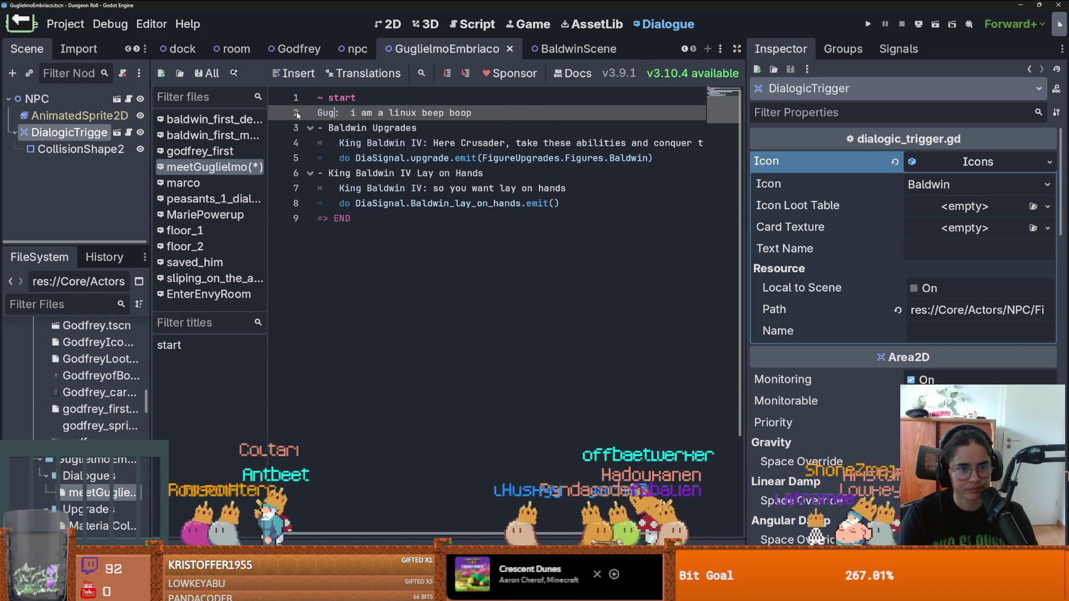
text(lielmo)
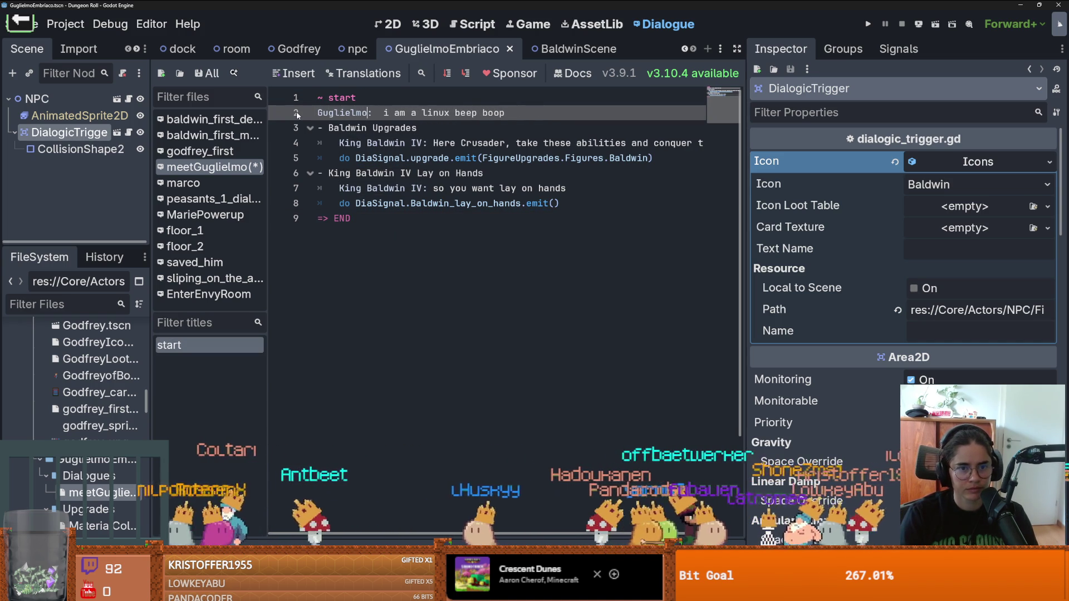
- Rename the choice to Upgrades and start changing line 5's figure from Baldwin to Guglielmo
drag(416, 128, 323, 128)
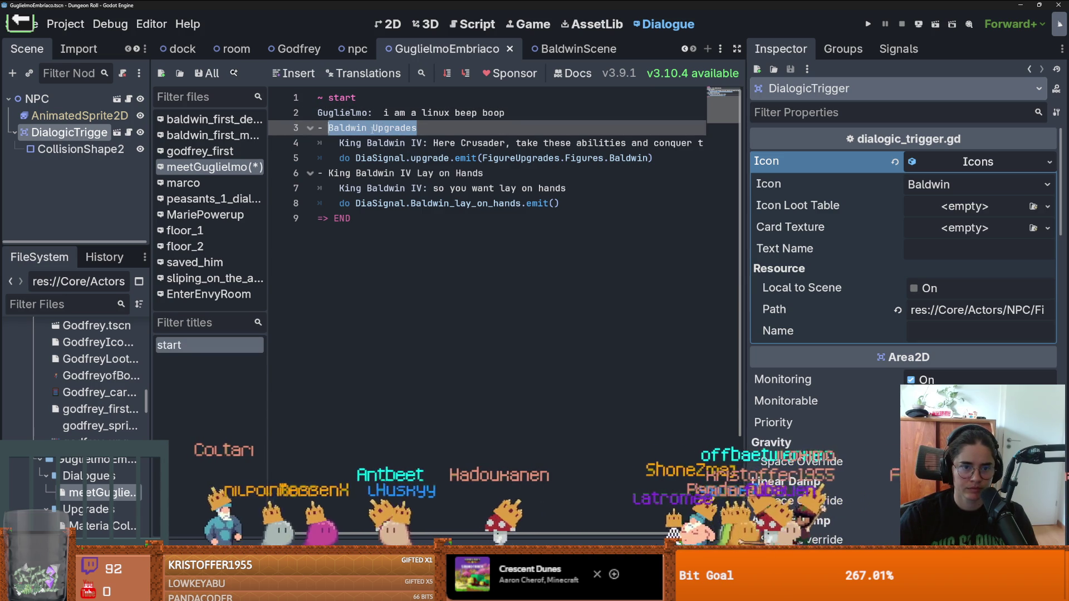
drag(372, 129, 328, 129)
key(BackSpace)
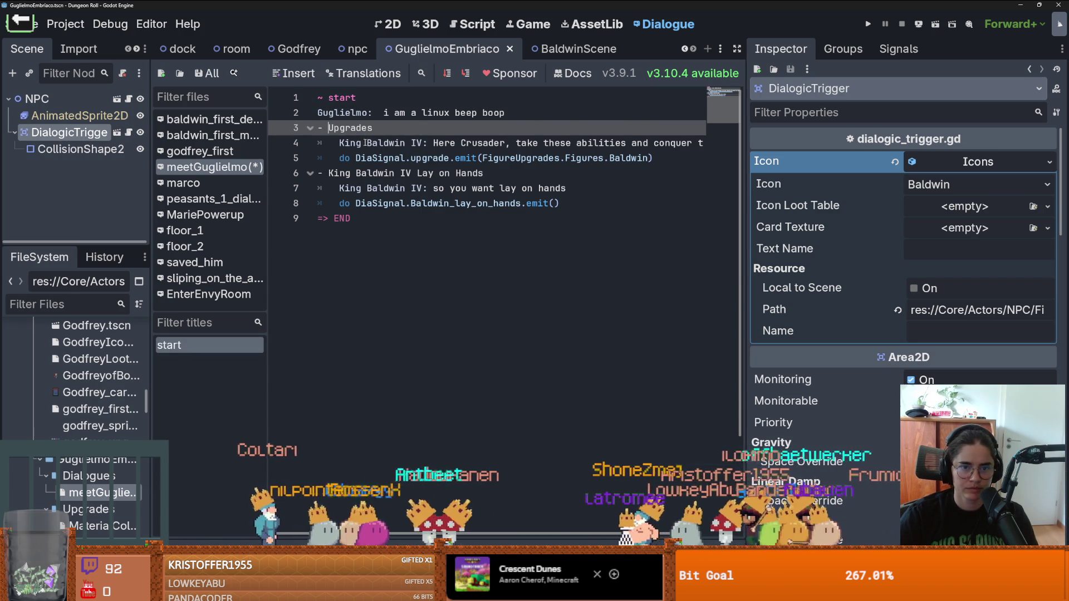
click(364, 143)
double_click(617, 159)
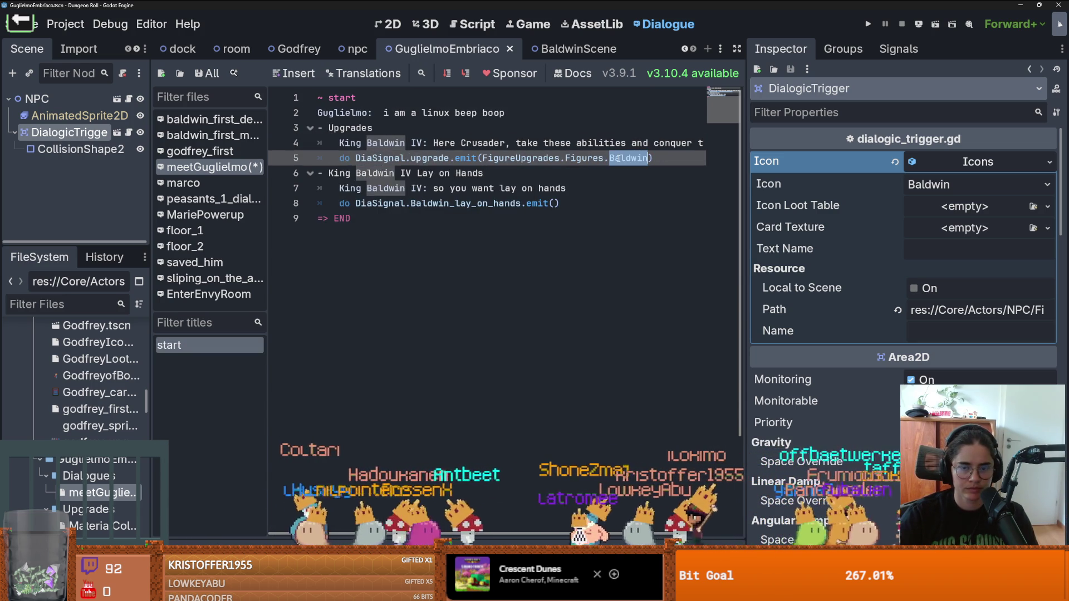
text(Gu)
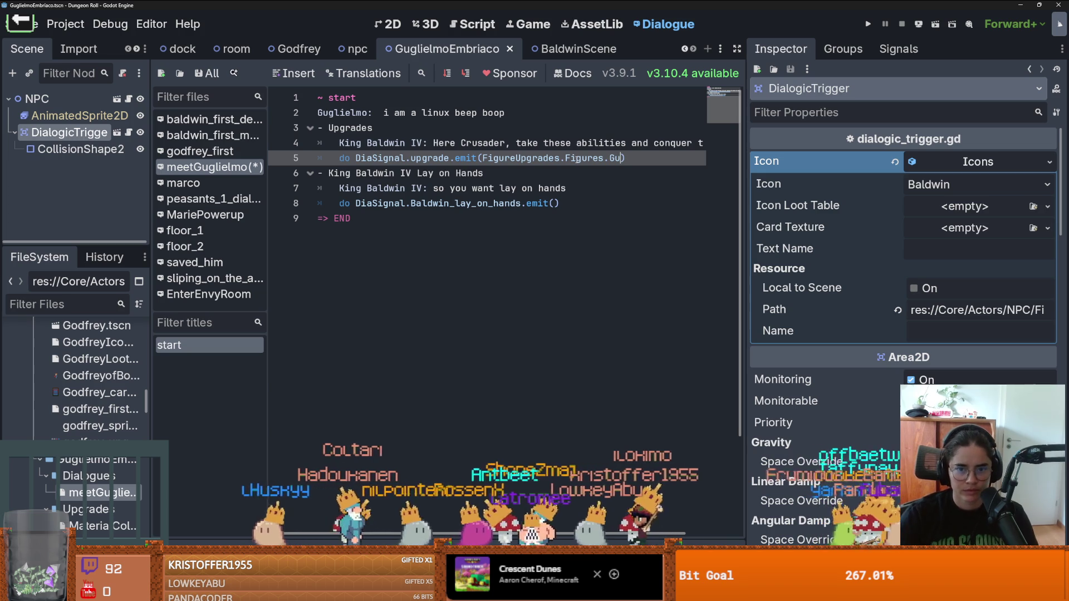
double_click(583, 158)
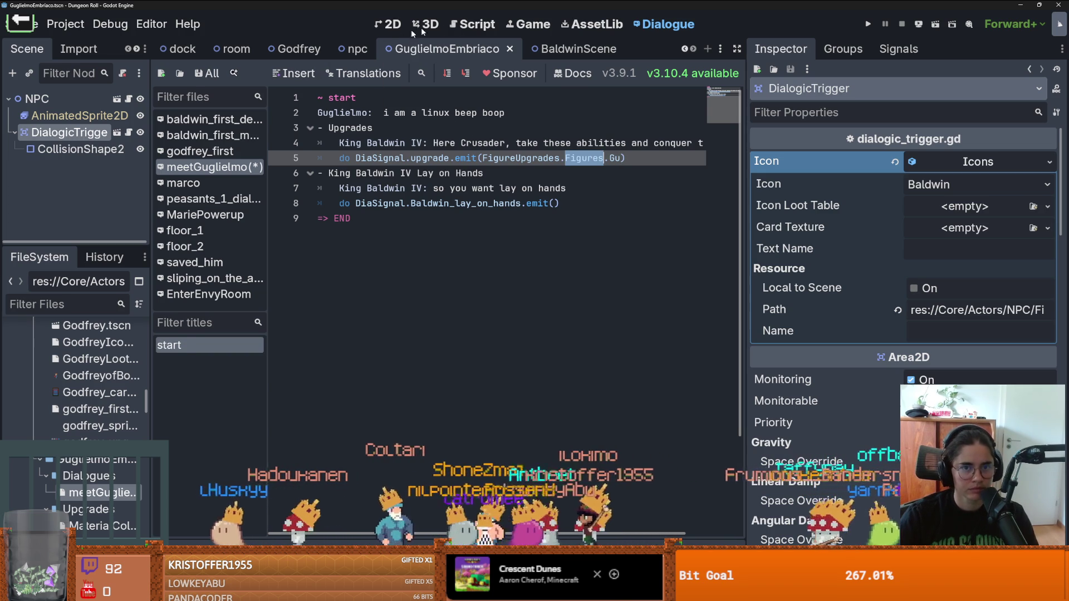
click(472, 24)
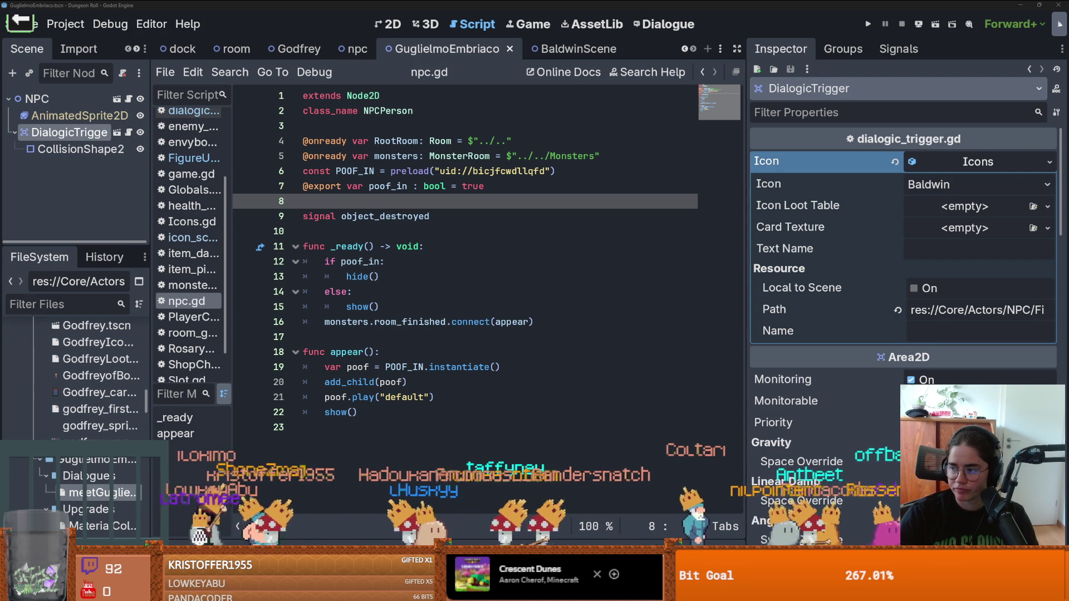
click(612, 261)
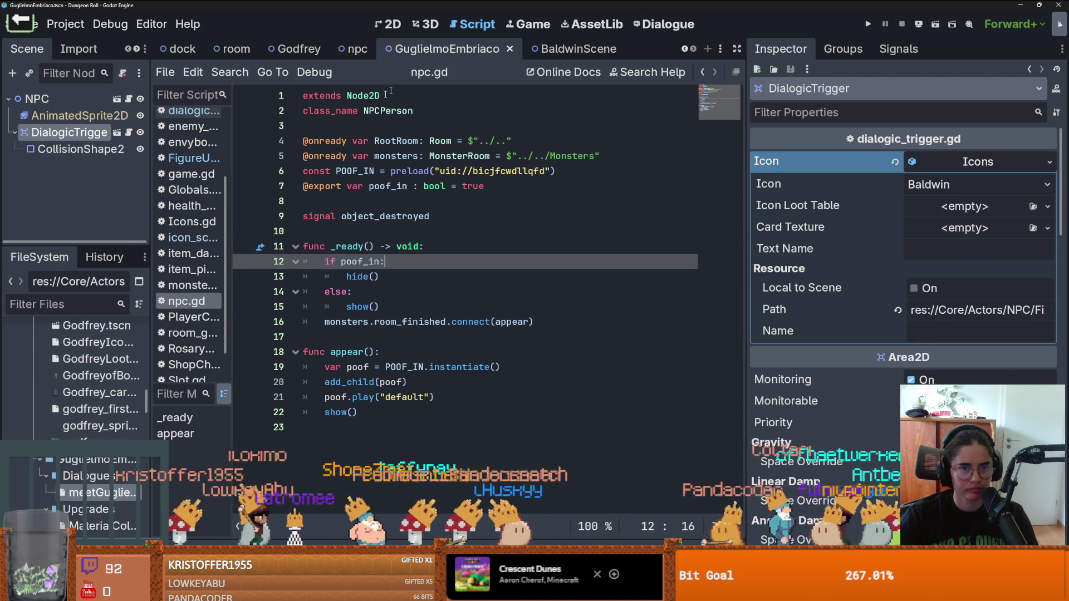
click(188, 158)
scroll(478, 229, up, 15)
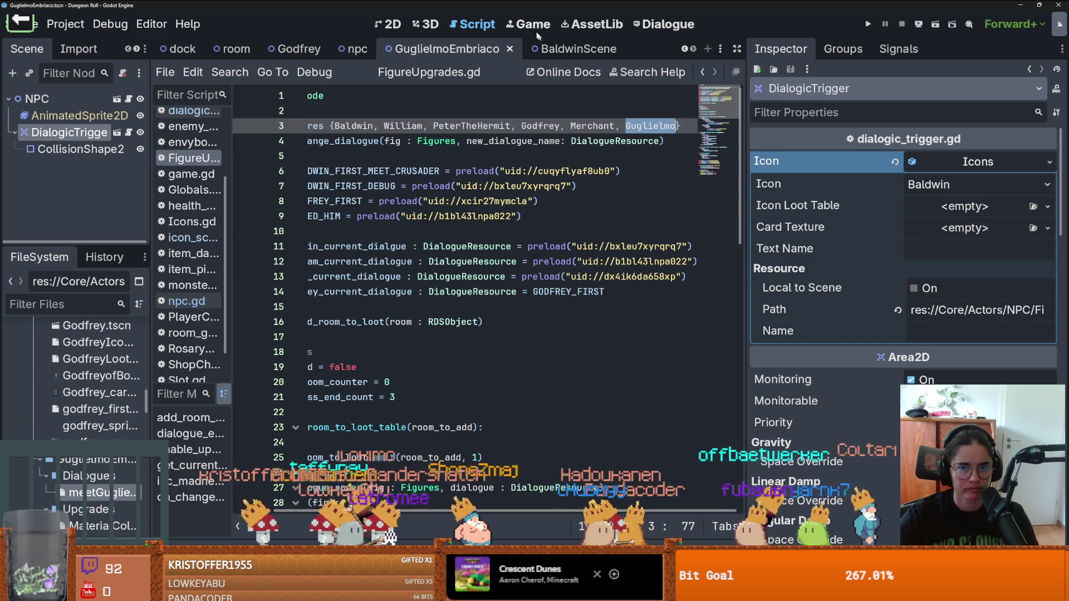
click(665, 24)
double_click(606, 158)
click(620, 158)
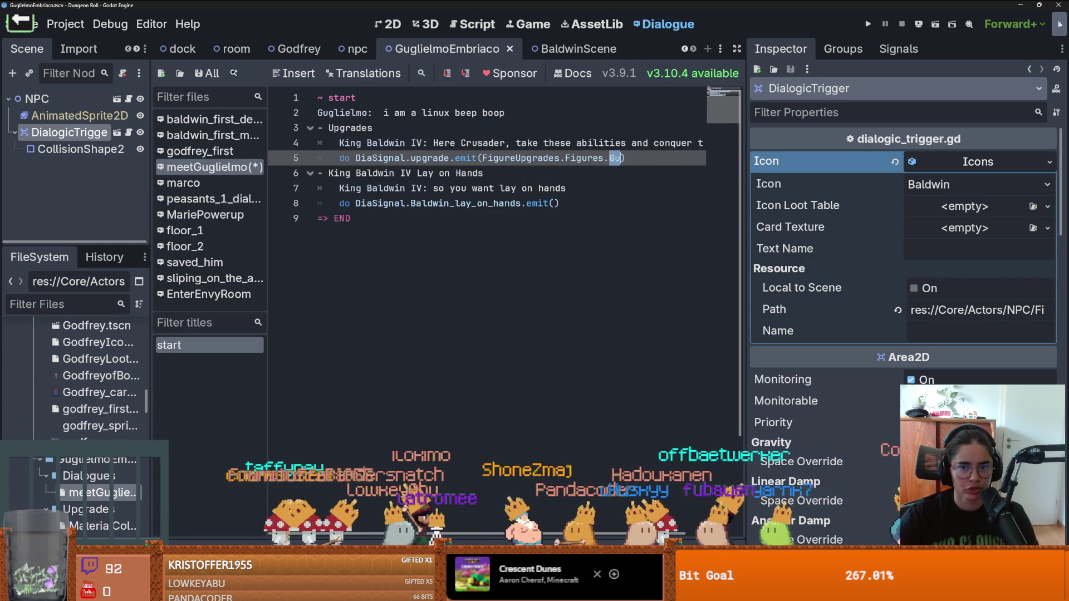
- Finish the Guglielmo figure name and delete the Lay on Hands choice block
text(glielmo)
drag(562, 204, 320, 173)
key(BackSpace)
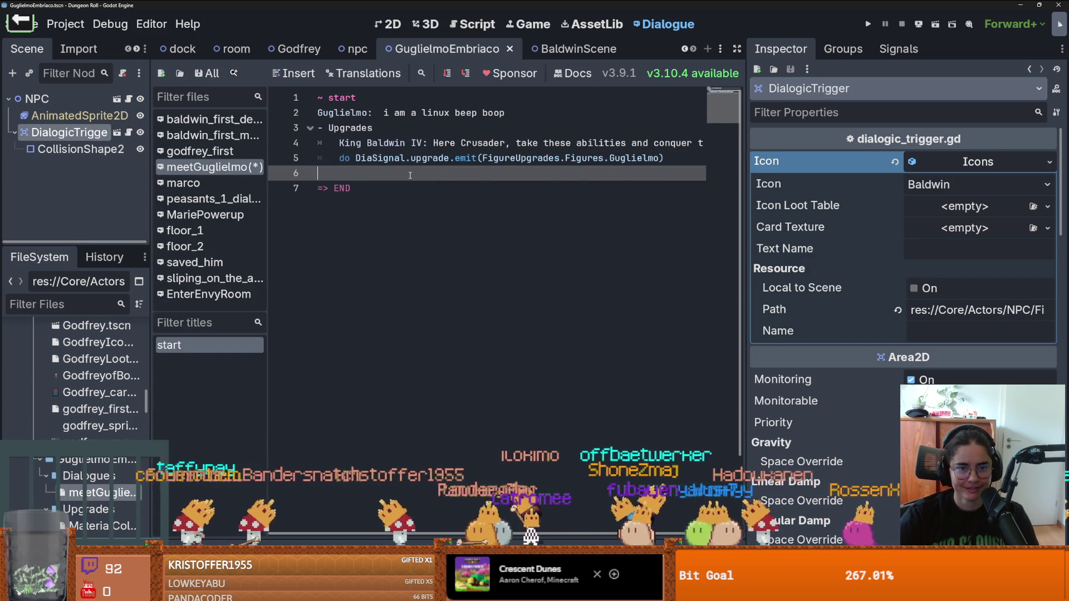
key(Tab)
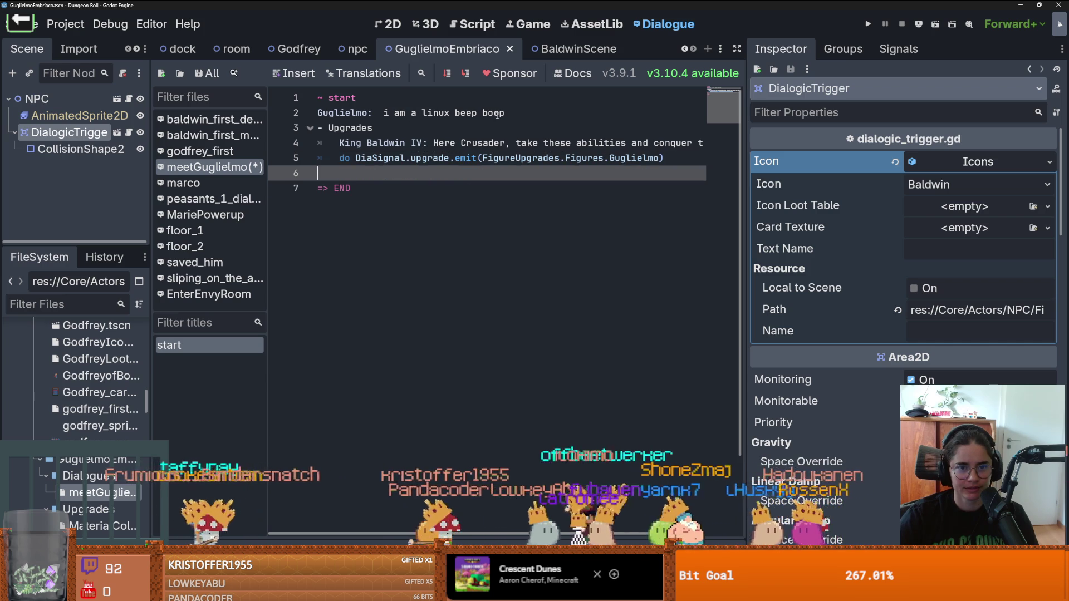
- Set Guglielmo's greeting to 'Sup Genoese Captain wachu want', remove the empty line, and save
drag(504, 112, 383, 113)
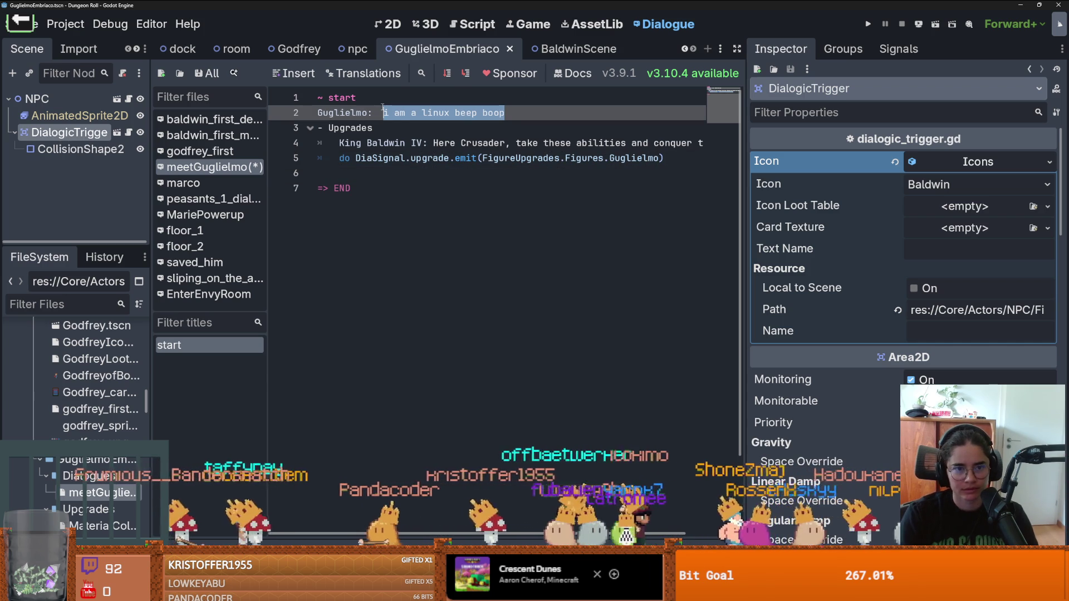
text(Sup Genoese)
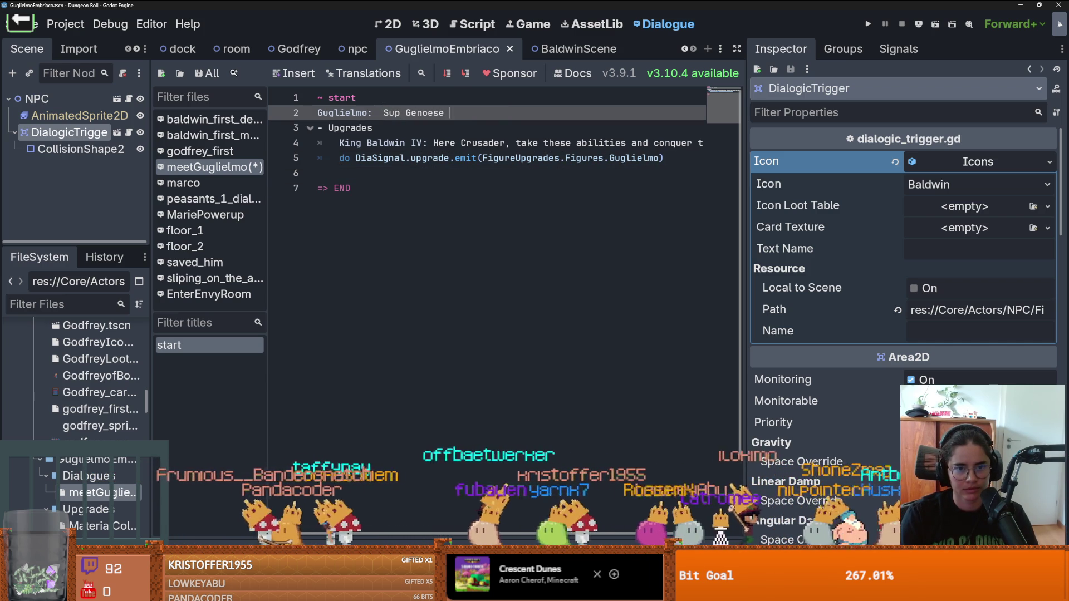
text(wachu want)
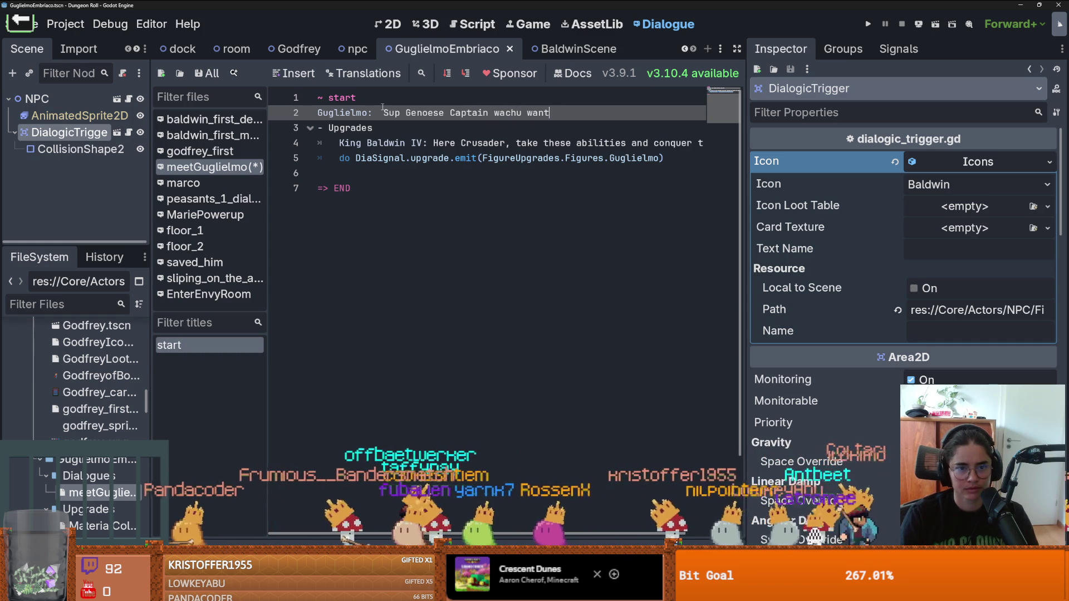
click(381, 171)
key(BackSpace)
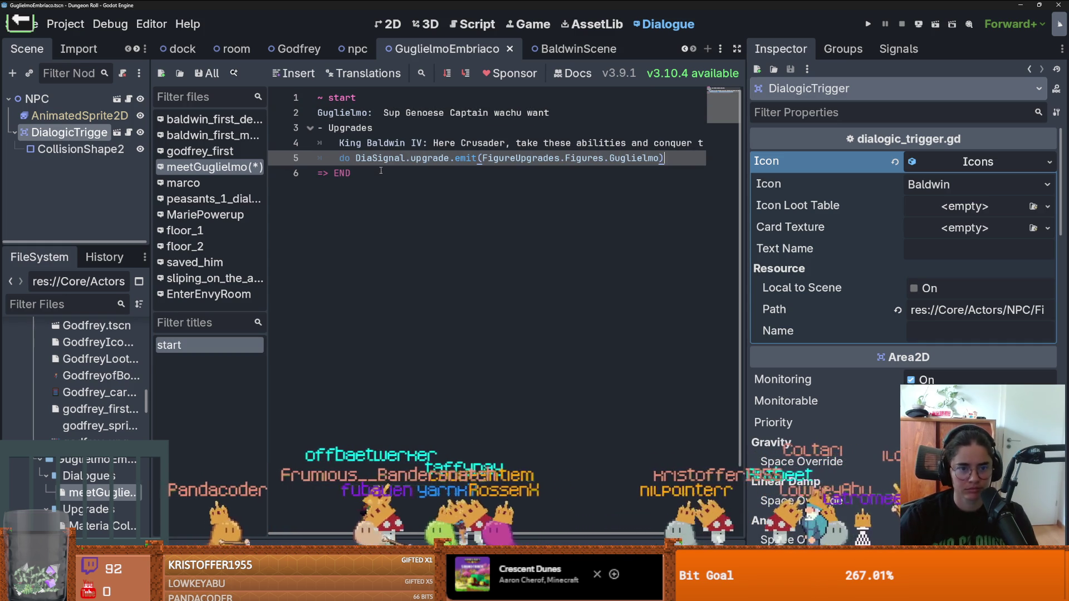
key(ctrl+s)
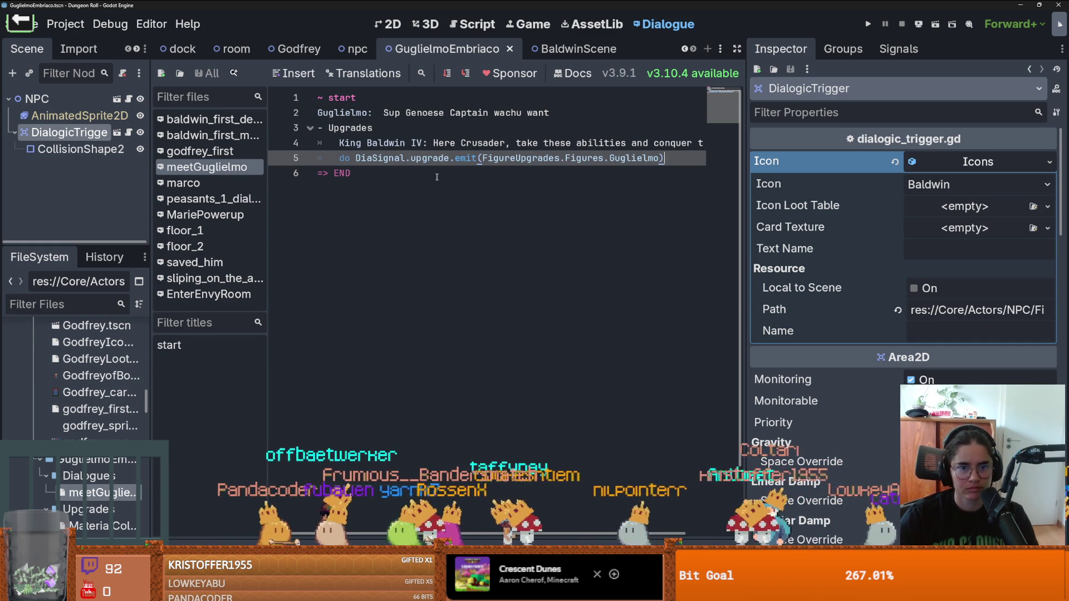
- Jump from Figures to the FigureUpgrades.gd script and add a blank line after line 10
click(586, 160)
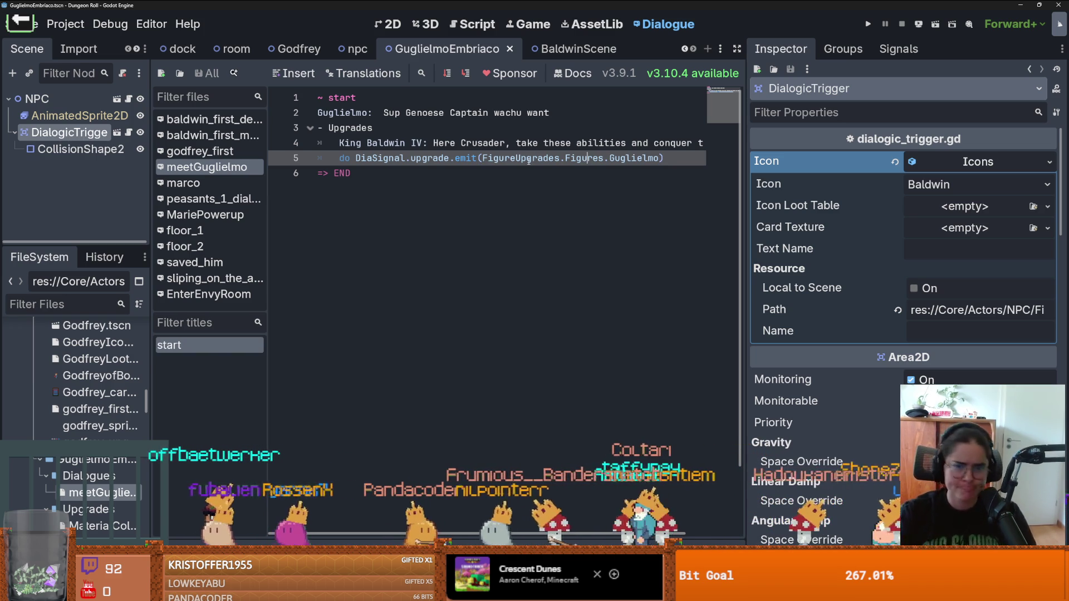
key(ctrl+d)
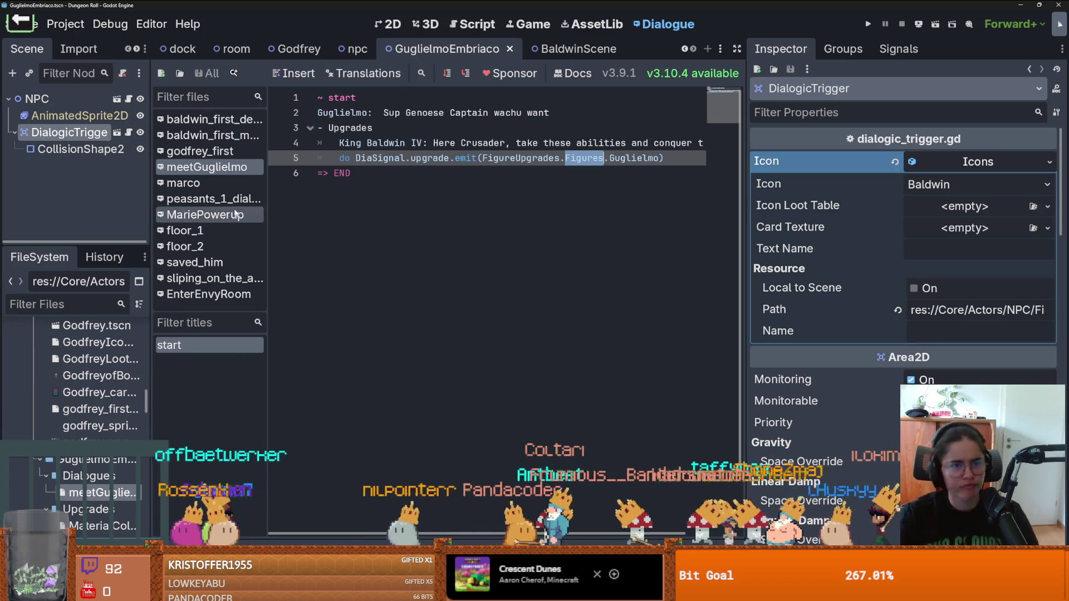
click(472, 24)
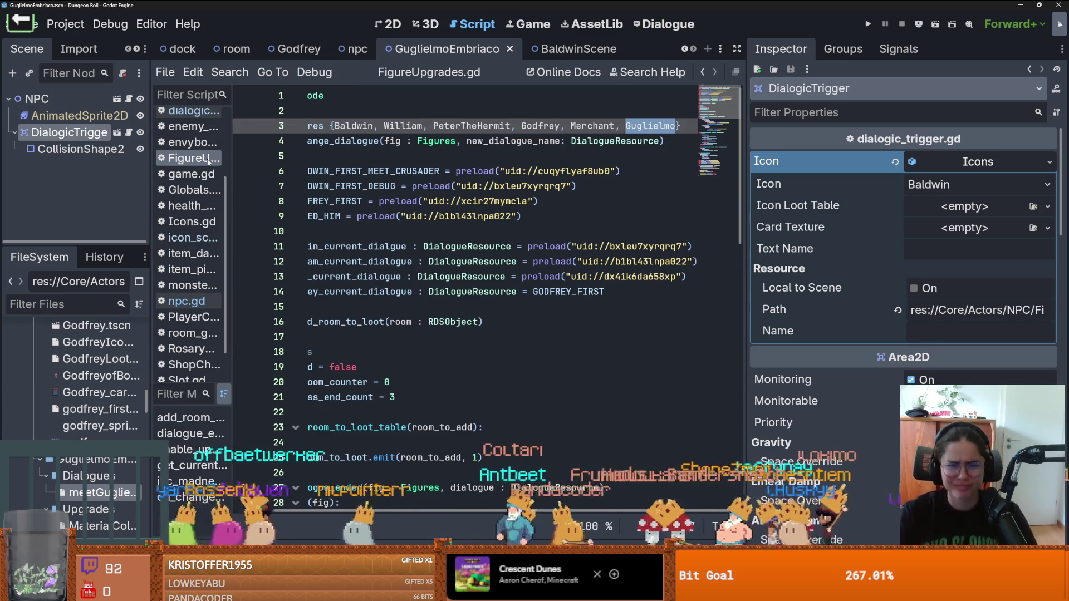
scroll(391, 195, down, 1)
key(Return)
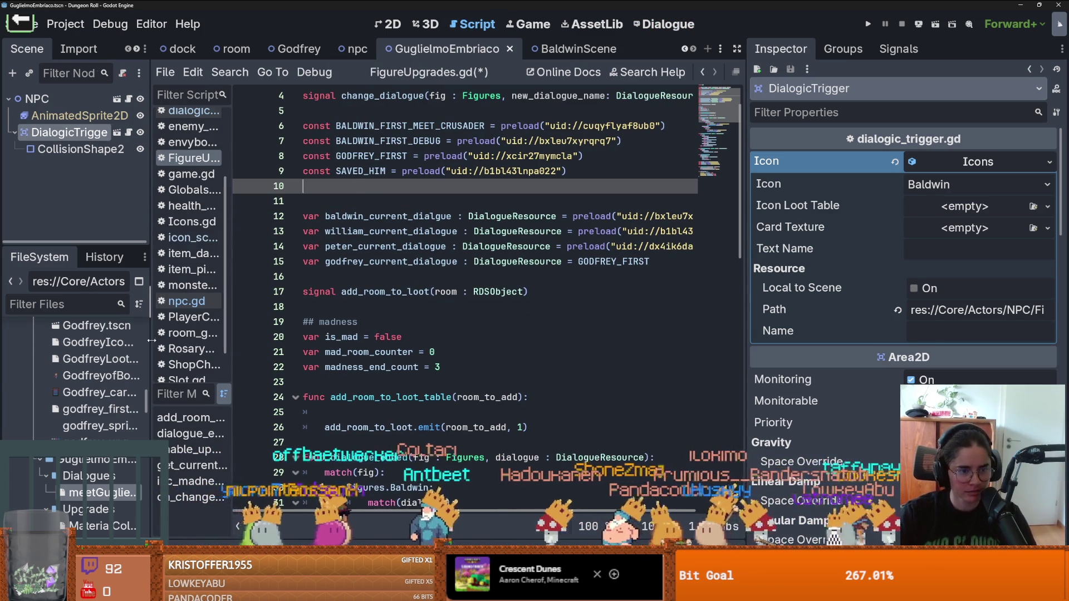
- Add a MEET_GUGLIELMO preload constant by dropping meetGuglielmo into FigureUpgrades.gd
drag(151, 340, 167, 341)
mouse_move(98, 491)
mouse_down()
mouse_move(351, 204)
mouse_move(350, 186)
mouse_up()
key(BackSpace)
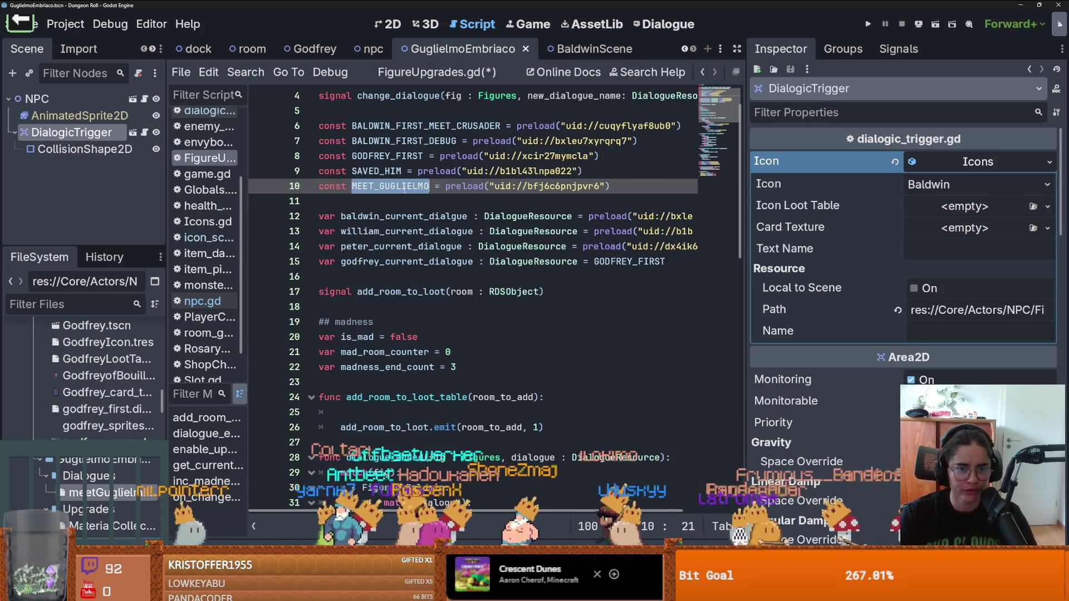
- Add a 'Figures.Guglielmo: return MEET_GUGLIELMO' case to get_current_dialogue and save
scroll(429, 325, down, 12)
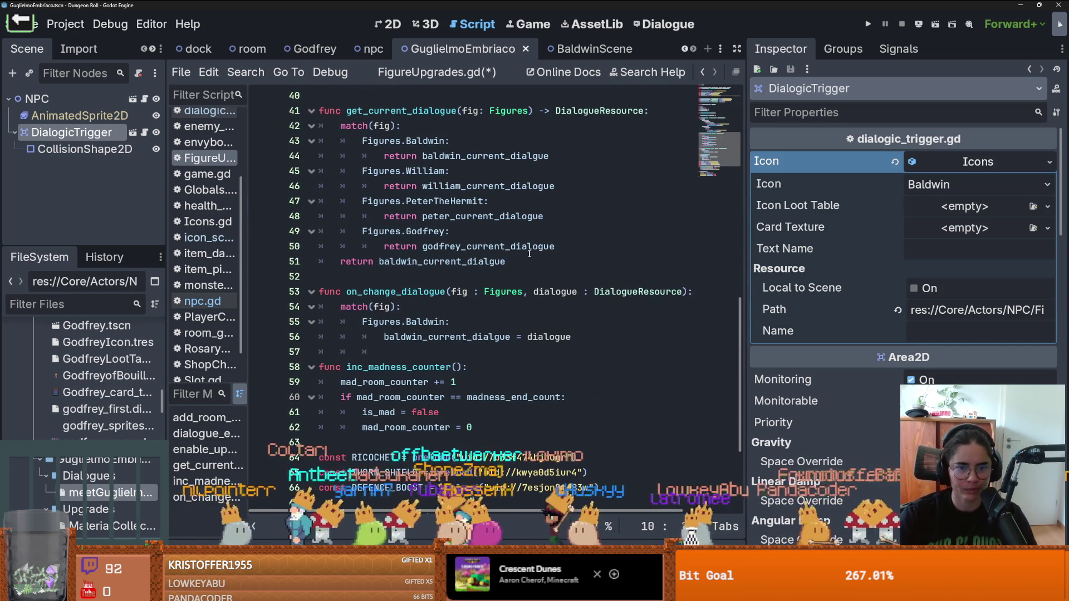
click(577, 251)
key(Return)
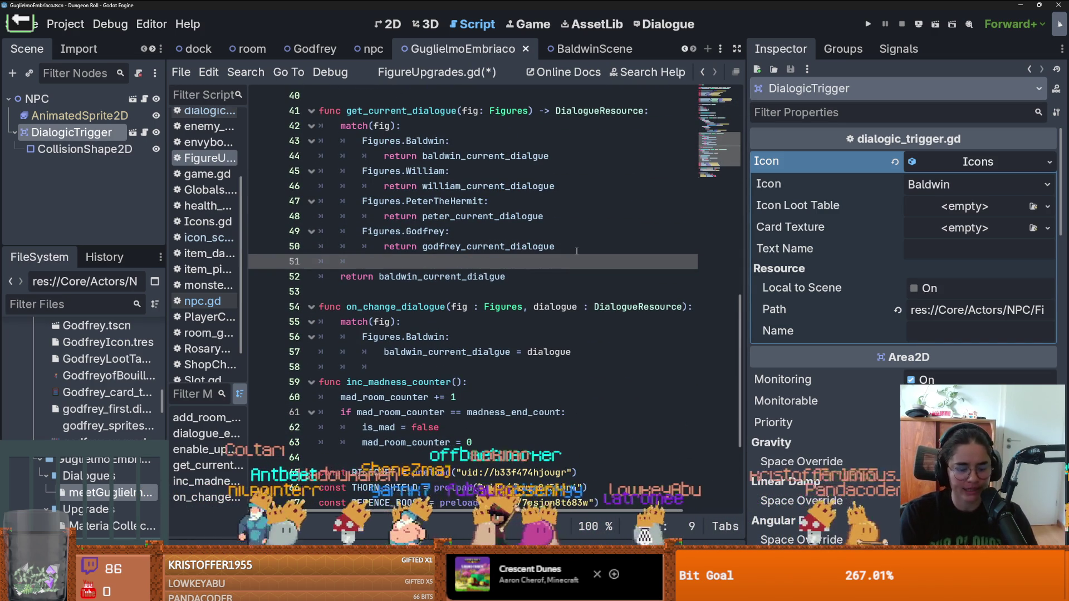
text(Figures.)
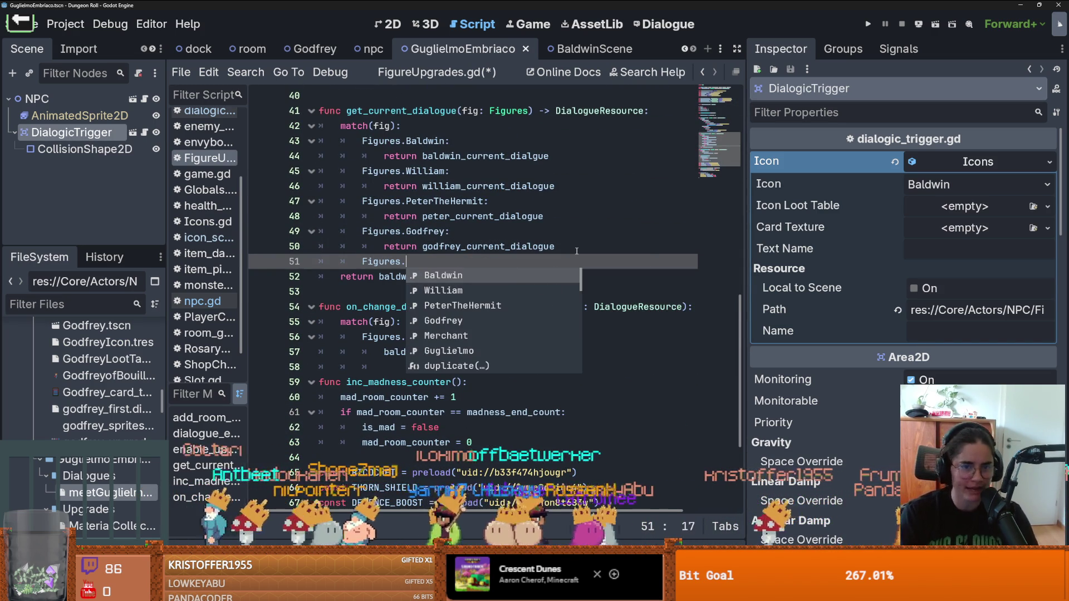
key(Down)
key(Down)
key(Down)
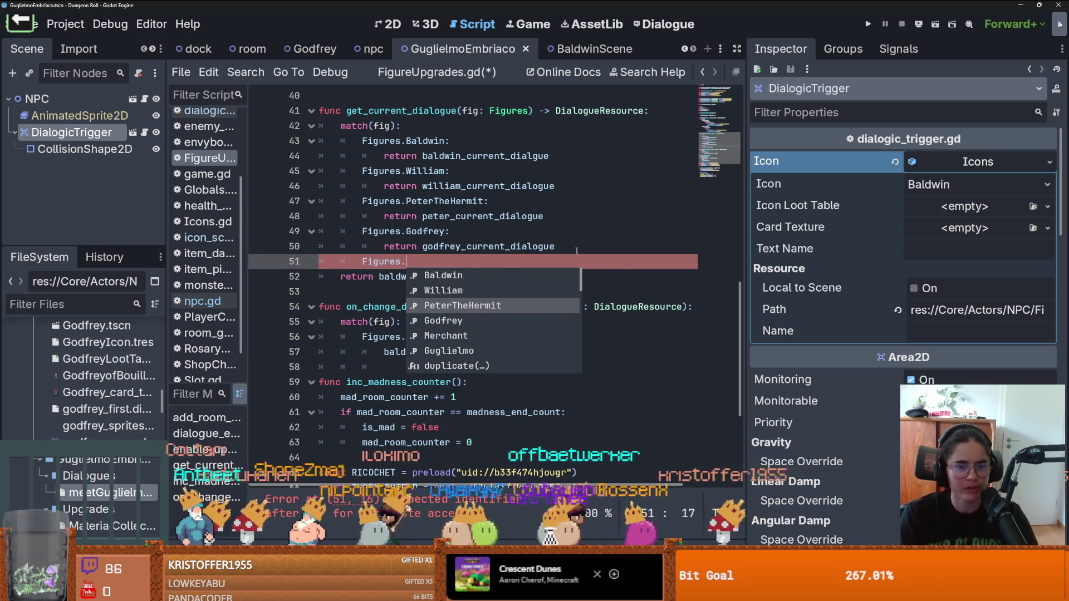
key(Return)
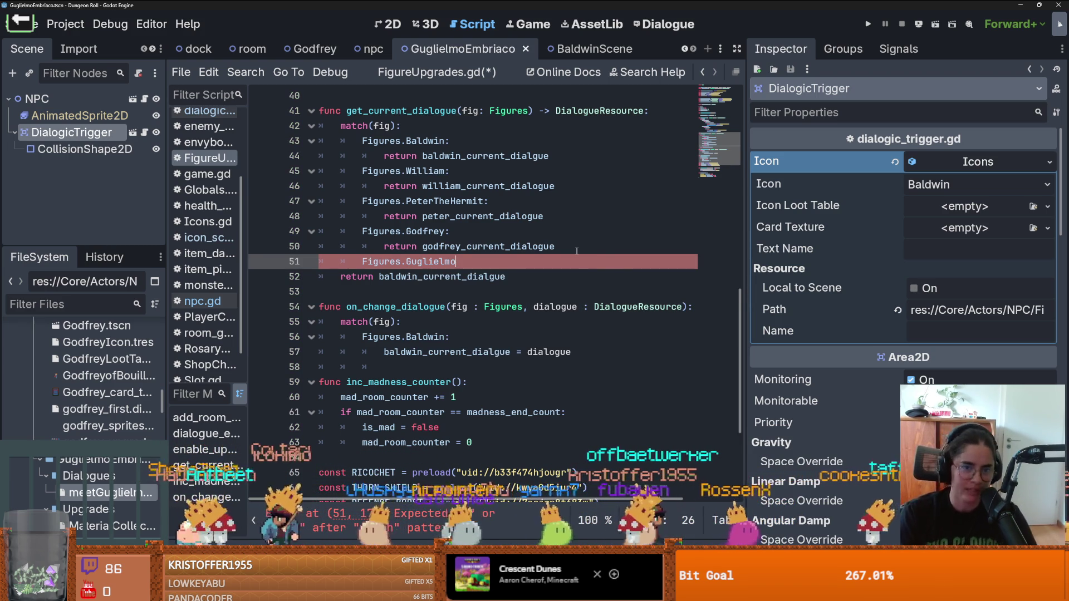
text(:)
key(Return)
text(r)
key(Return)
text(MEET_GUGLIELMO)
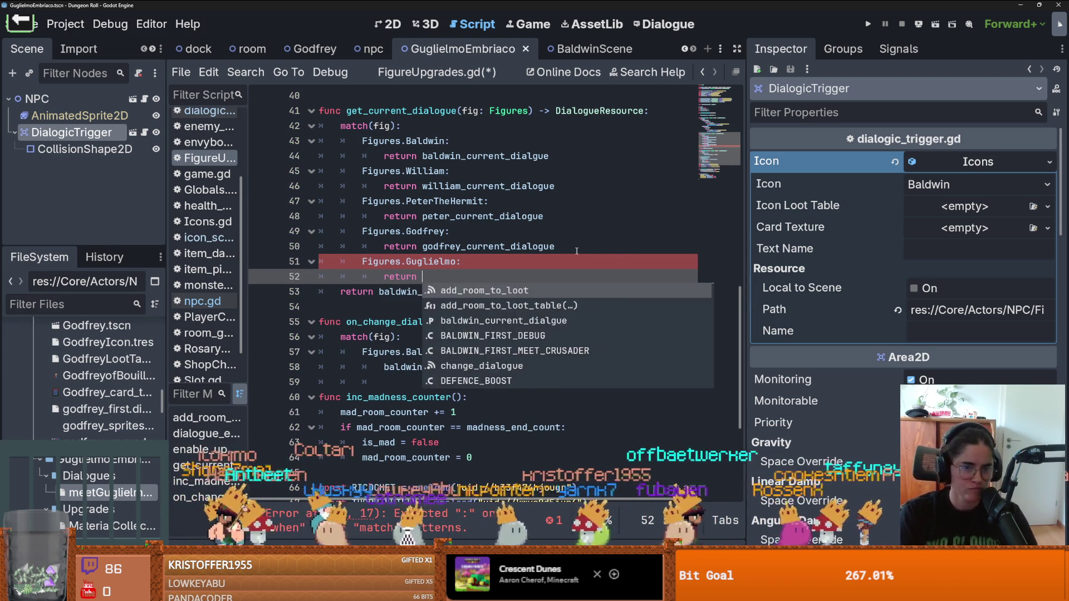
key(ctrl+s)
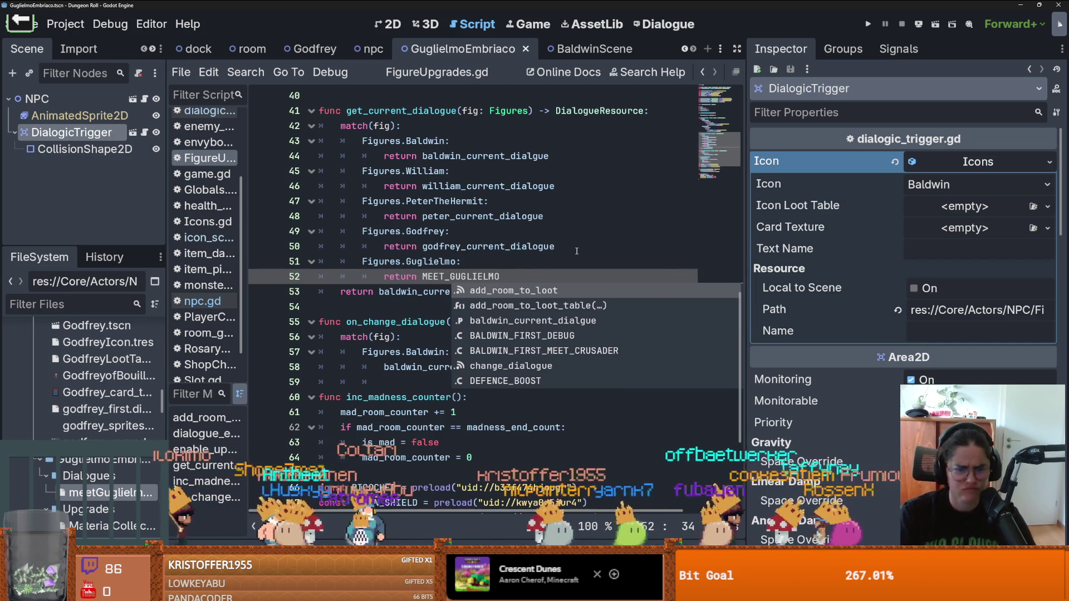
click(443, 427)
scroll(462, 410, down, 4)
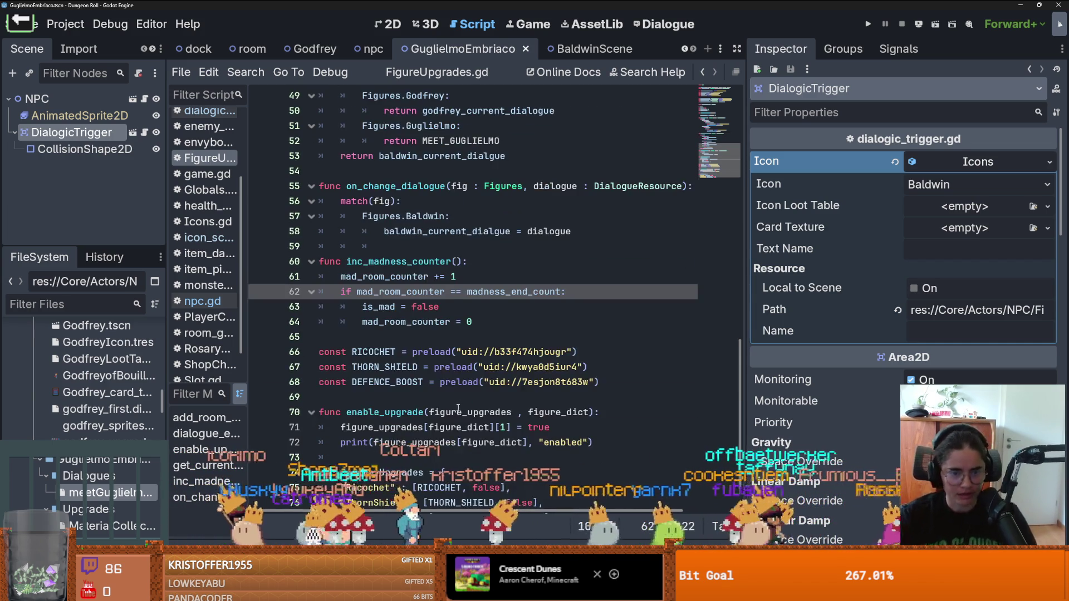
- Review FigureUpgrades.gd, checking the THORN_SHIELD constant, enable_upgrade function and ThornShield entry
scroll(478, 425, up, 13)
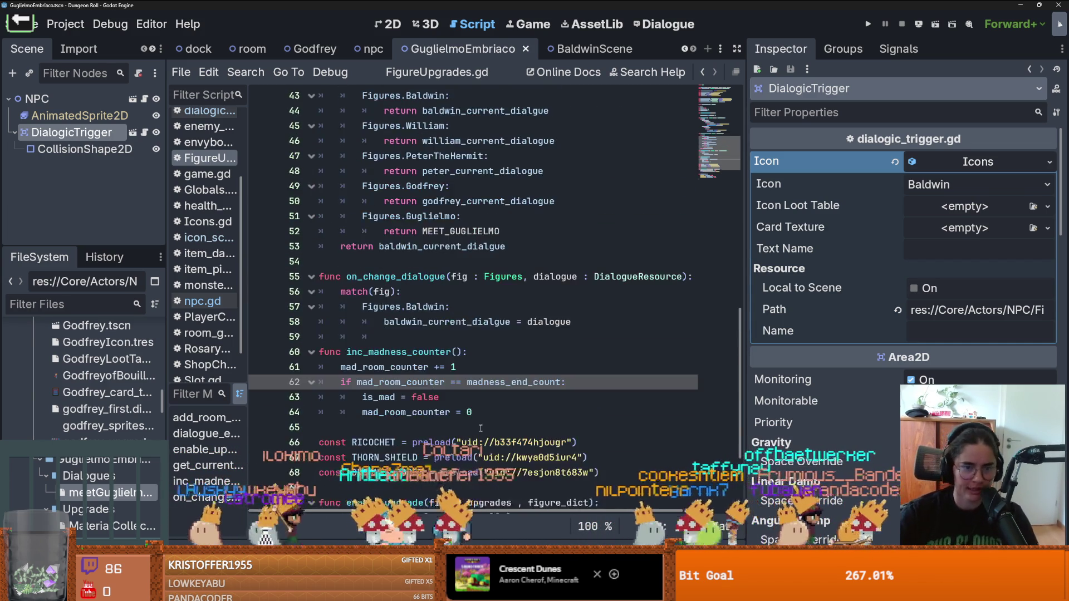
scroll(476, 408, down, 2)
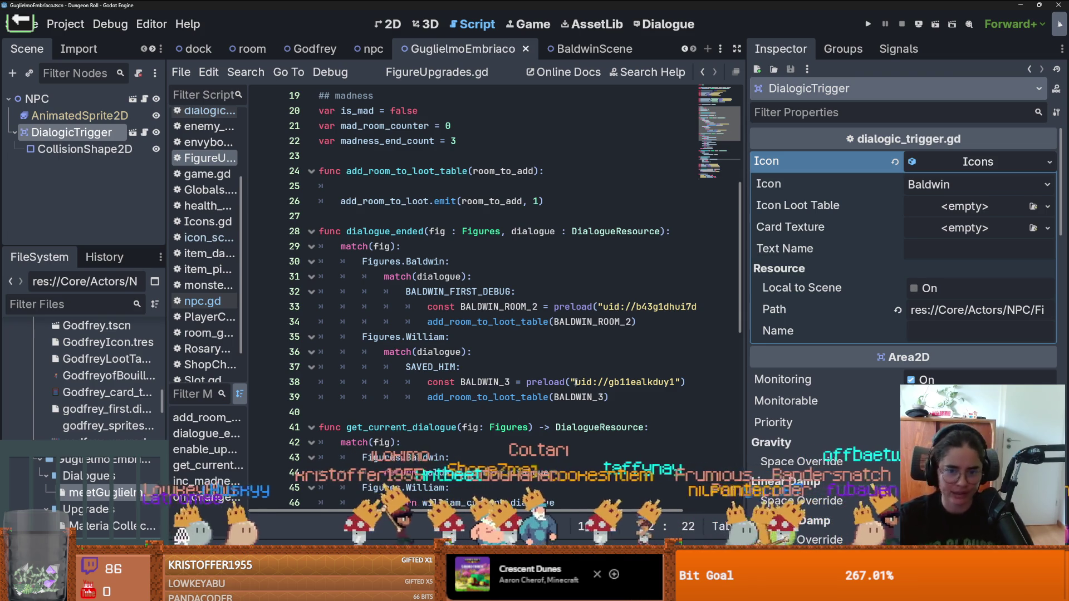
click(625, 397)
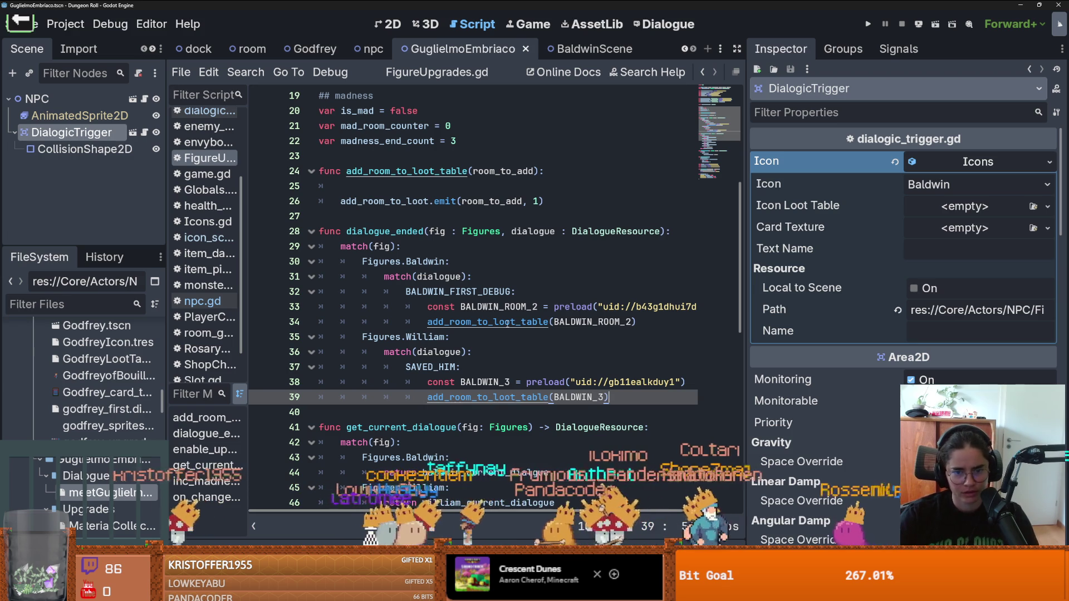
scroll(480, 393, down, 5)
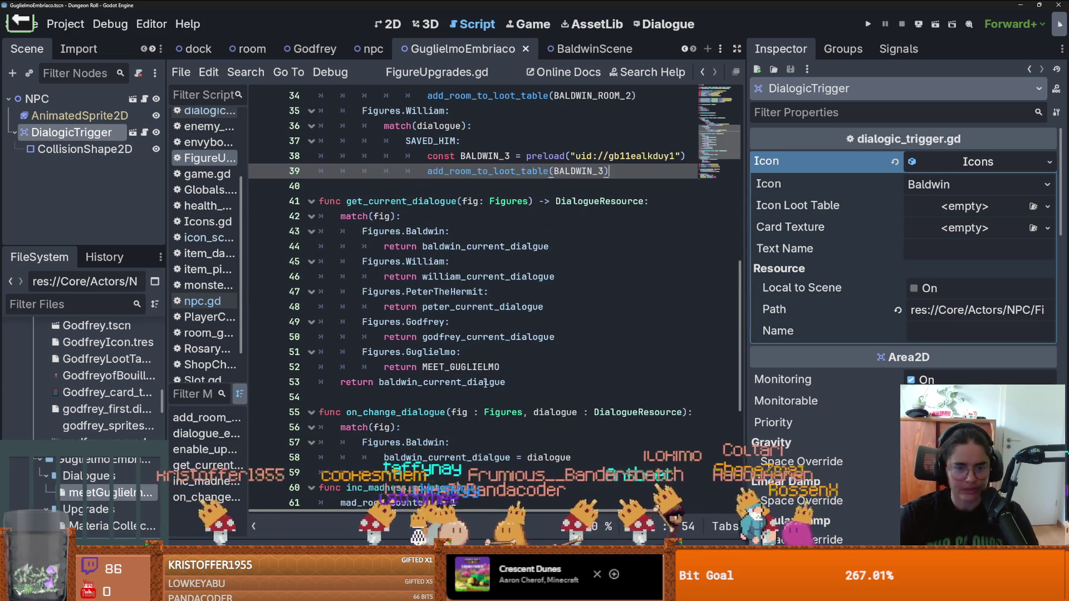
scroll(484, 384, down, 1)
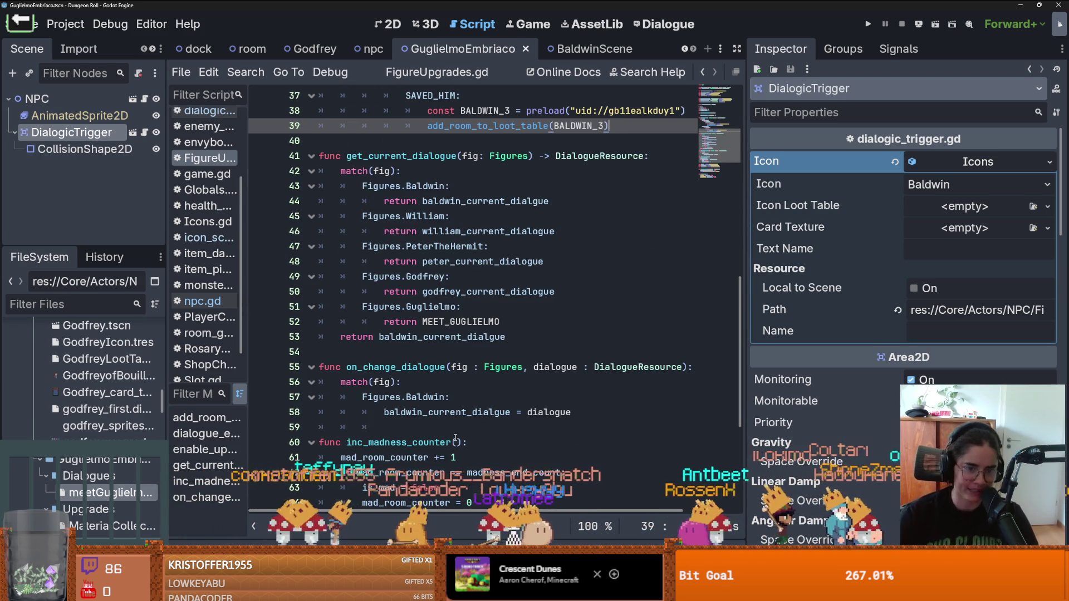
scroll(461, 455, down, 5)
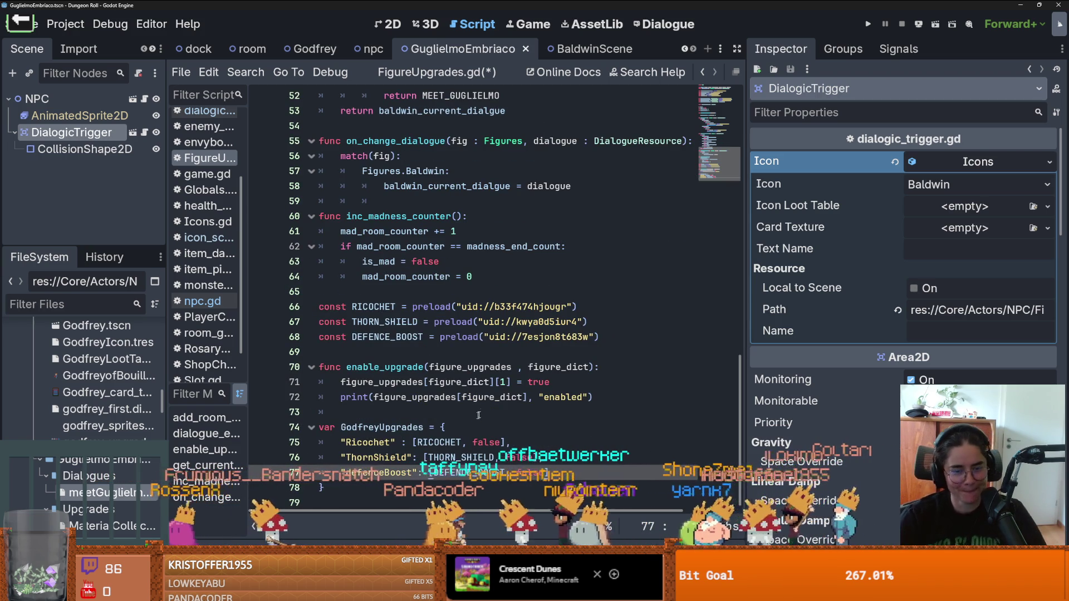
click(400, 336)
double_click(398, 323)
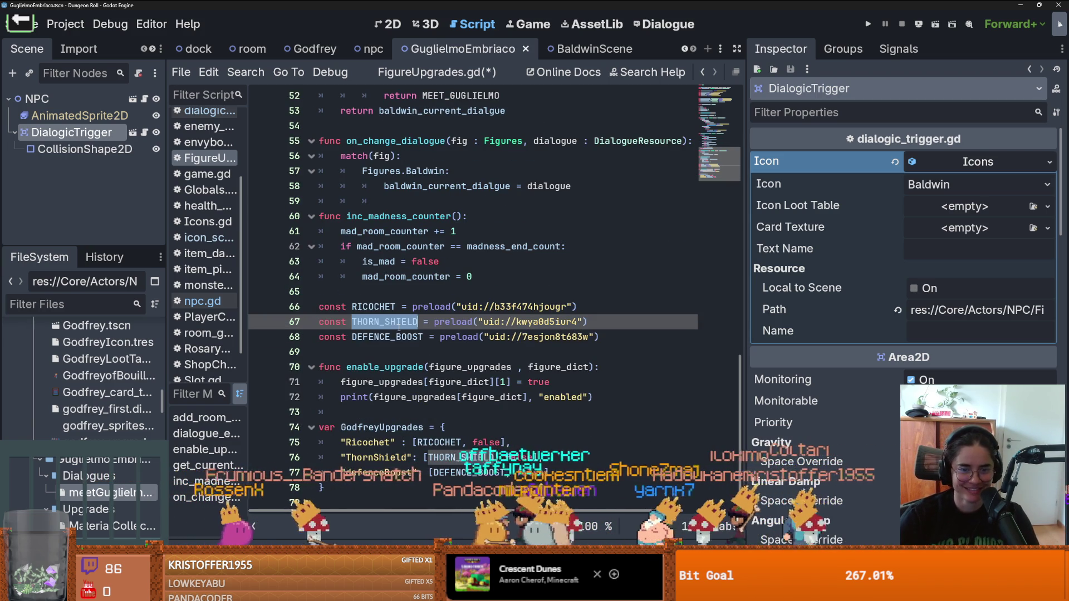
double_click(394, 367)
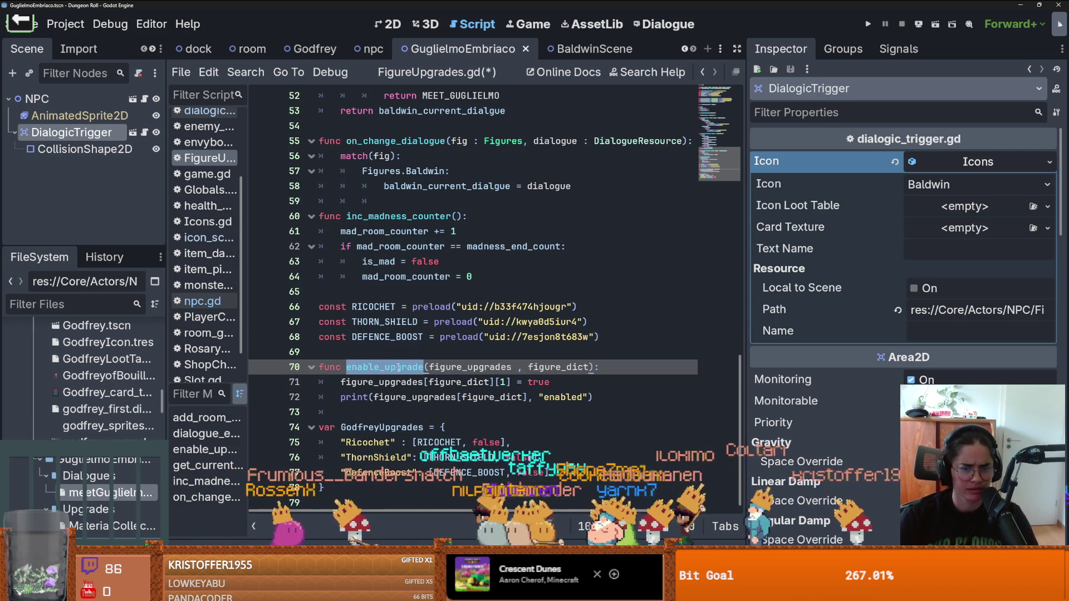
click(380, 454)
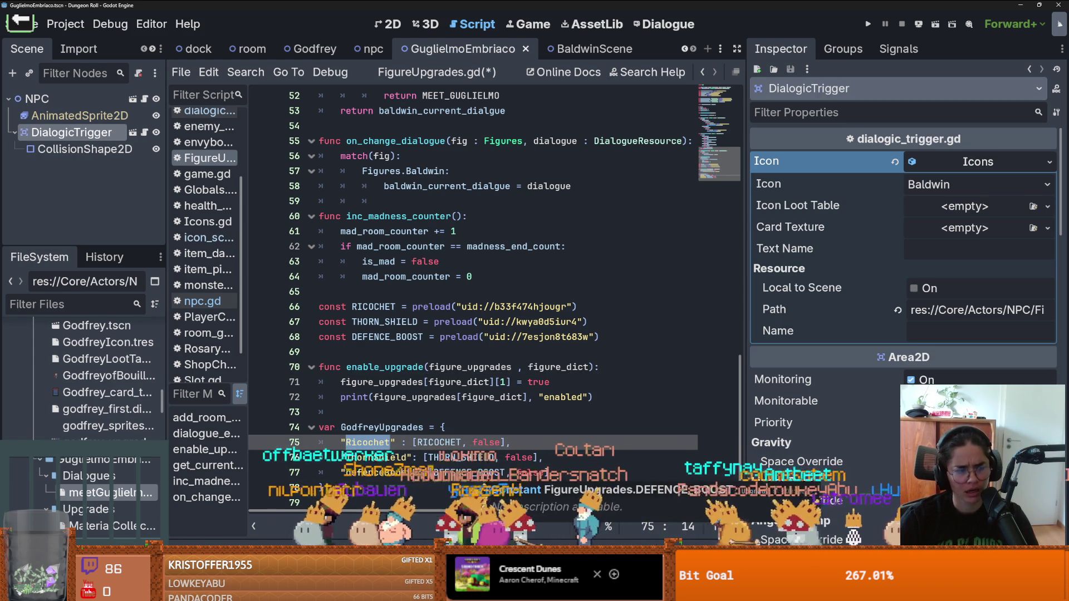
scroll(483, 472, up, 3)
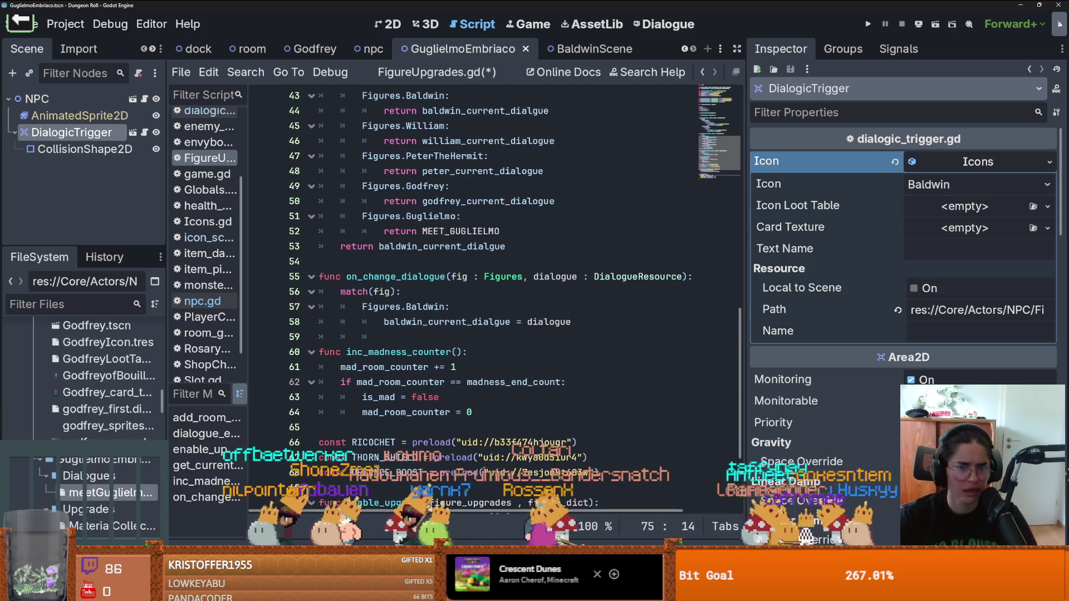
scroll(484, 470, up, 7)
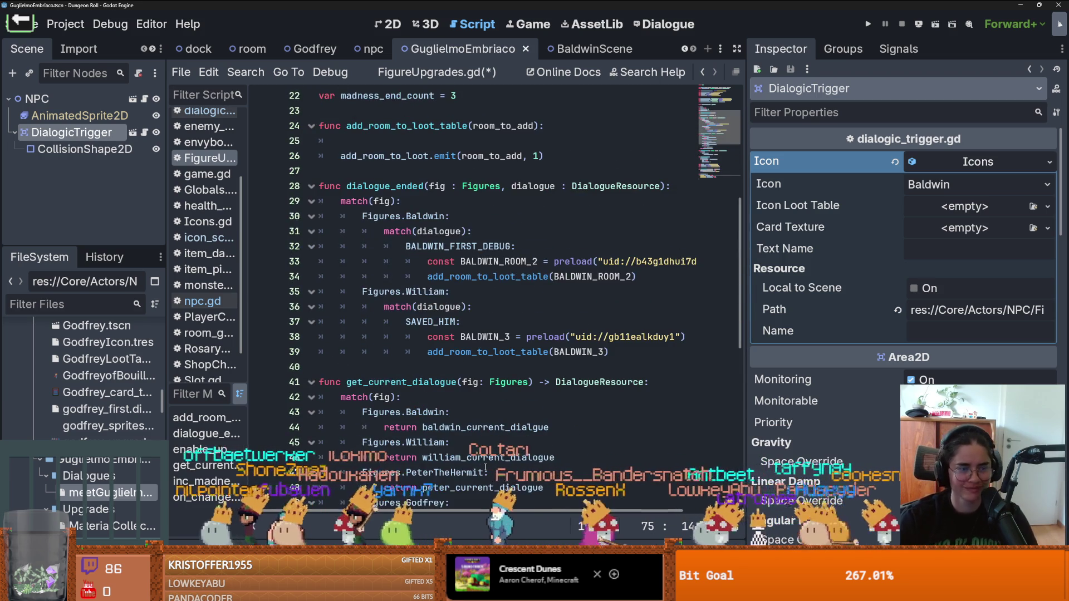
scroll(504, 444, up, 3)
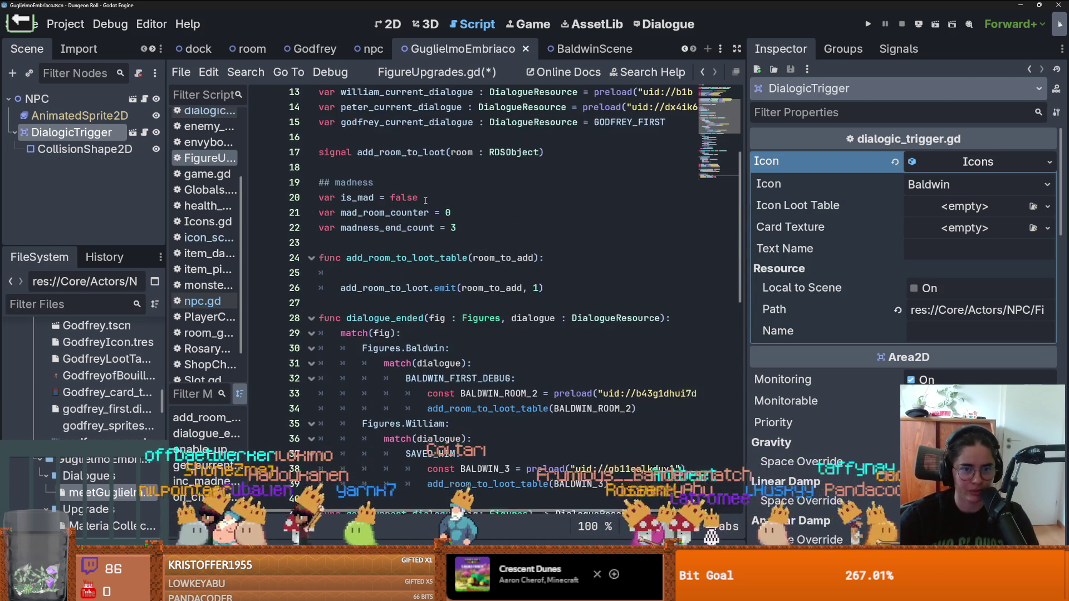
- Delete the empty line 25 and save the FigureUpgrades script
click(441, 276)
key(BackSpace)
key(BackSpace)
key(ctrl+s)
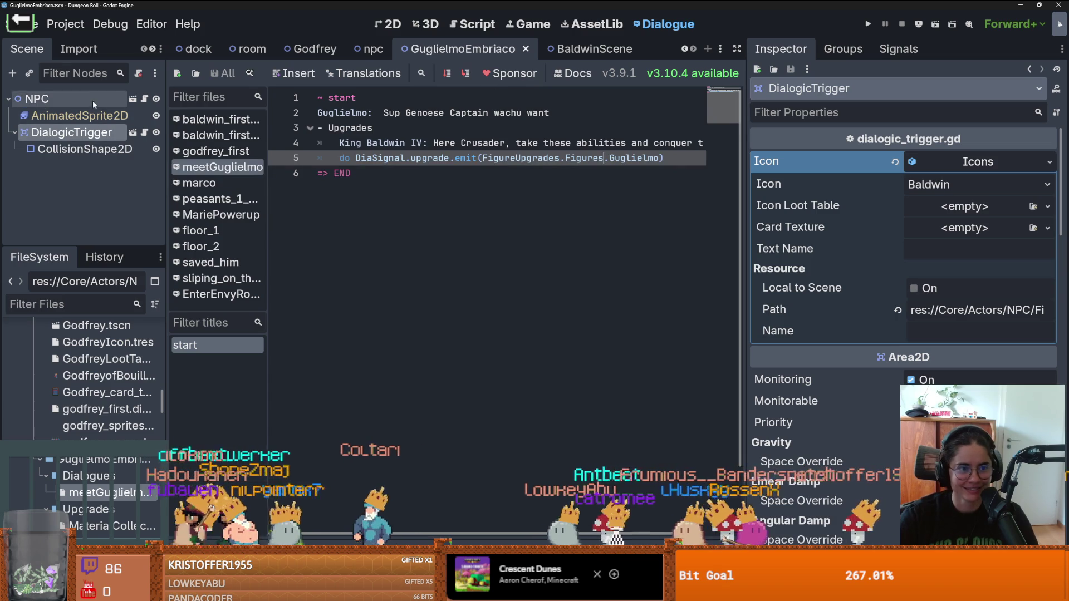
- Set the dialog trigger's Icon to Guglielmo and save the scene
click(973, 168)
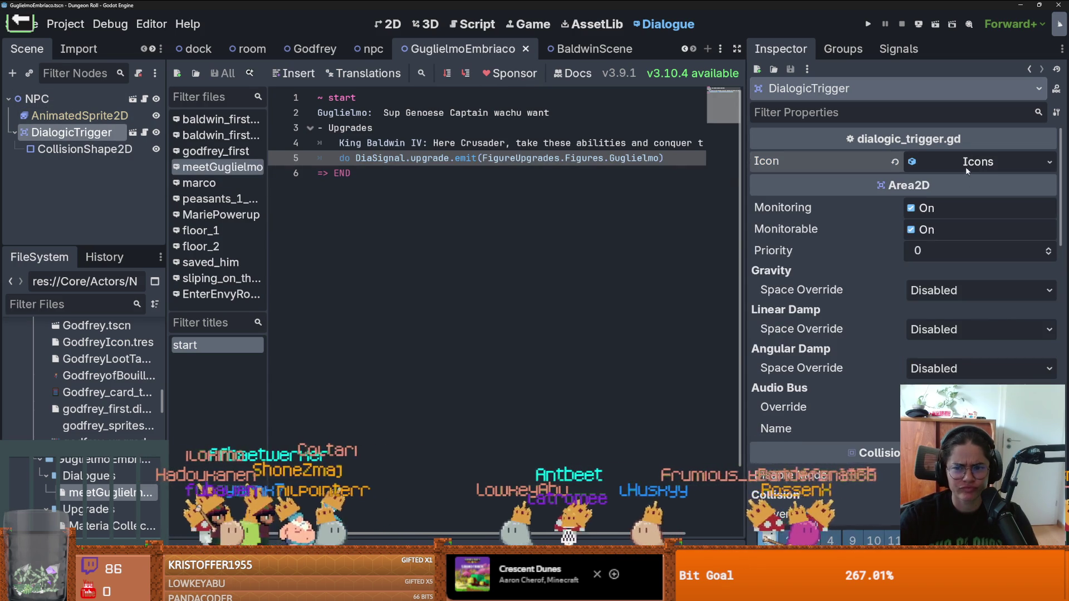
click(966, 167)
click(951, 185)
click(941, 289)
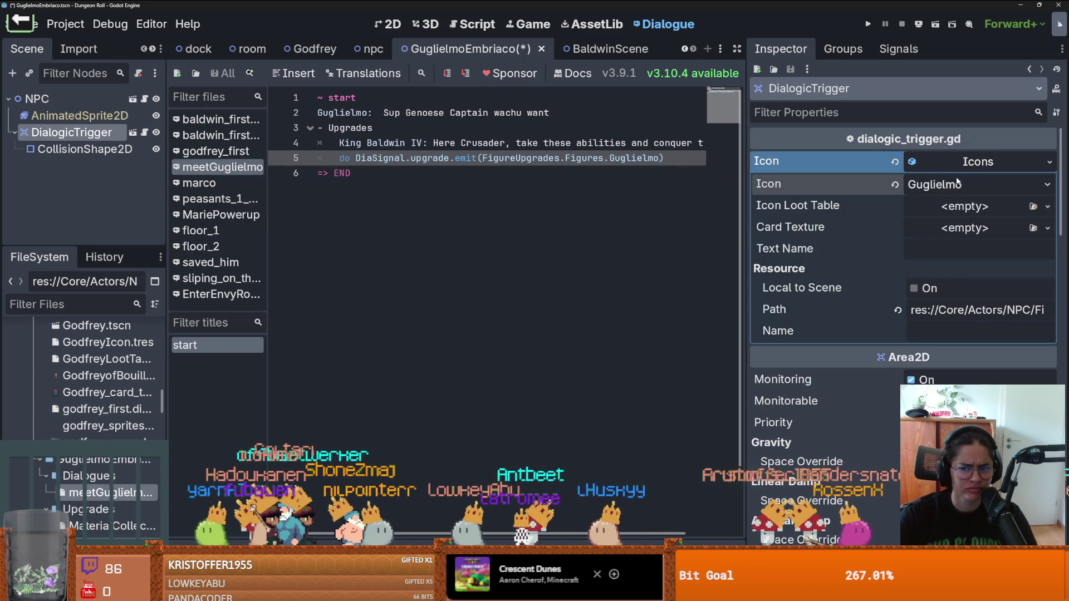
key(ctrl+s)
- Try GodfreyLootTable.tres and Godfrey's card template, then collapse the GodfreyofBouillon folder
drag(167, 439, 231, 440)
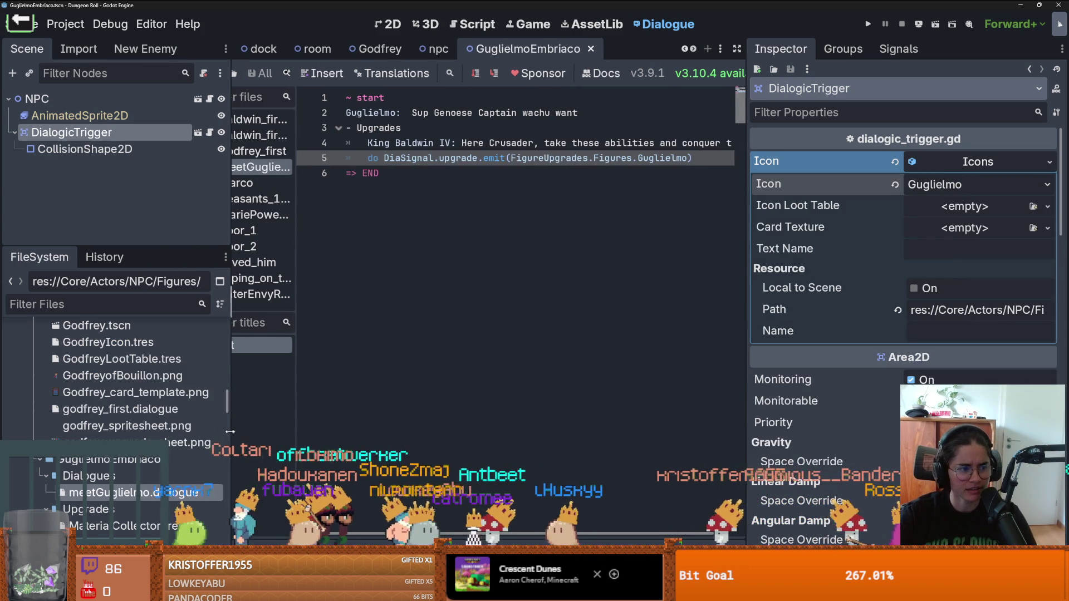
scroll(138, 423, up, 1)
mouse_move(127, 387)
mouse_down()
mouse_move(333, 354)
mouse_move(991, 202)
mouse_move(974, 206)
mouse_up()
key(ctrl+s)
mouse_move(136, 422)
mouse_down()
mouse_move(967, 233)
mouse_move(61, 407)
mouse_move(61, 423)
mouse_up()
scroll(50, 389, up, 1)
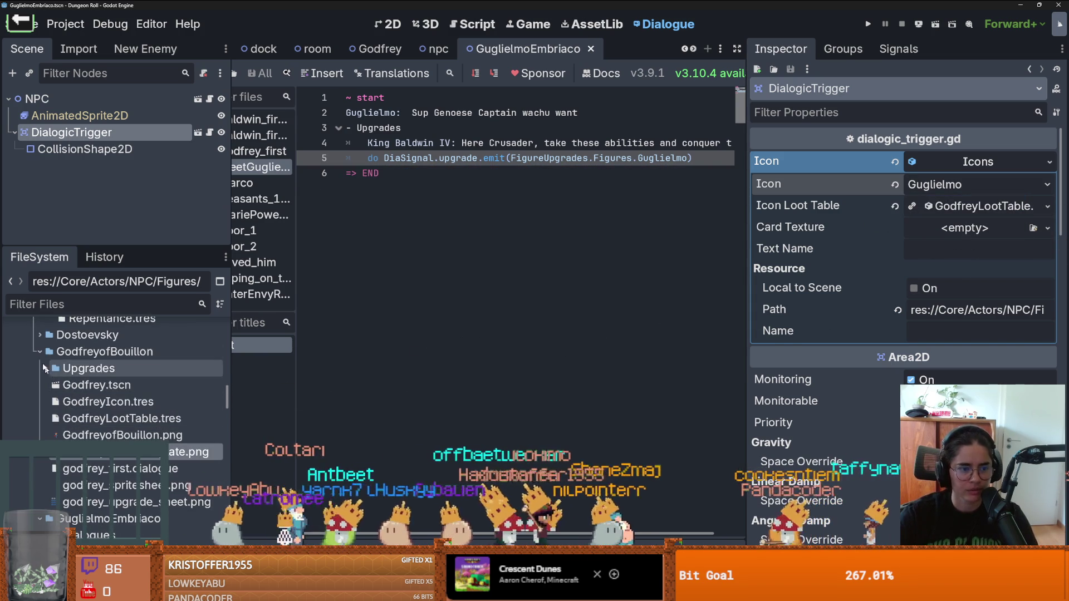
click(40, 352)
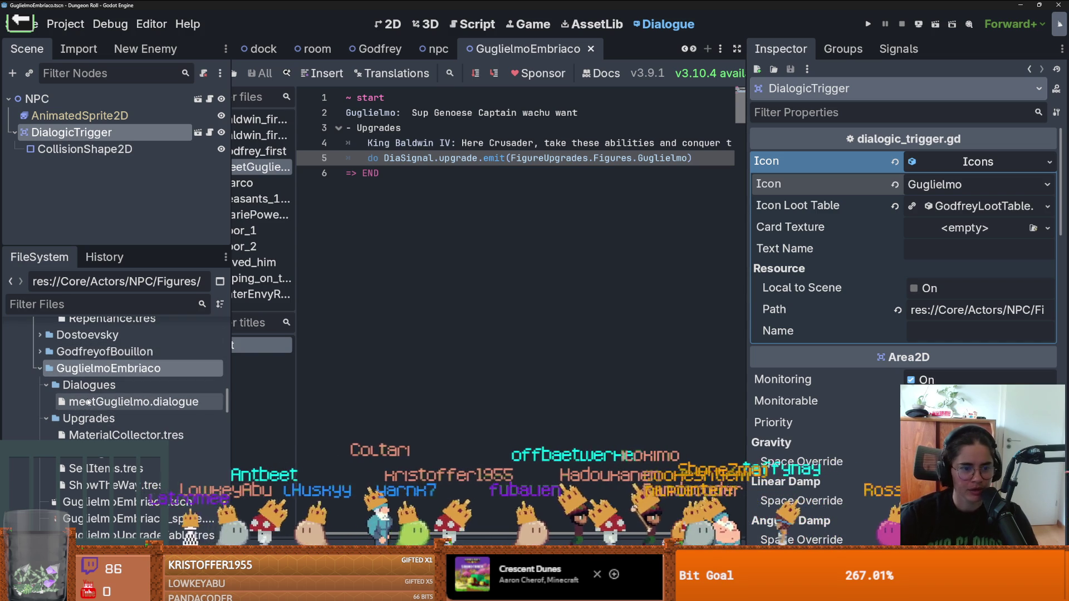
scroll(106, 440, down, 2)
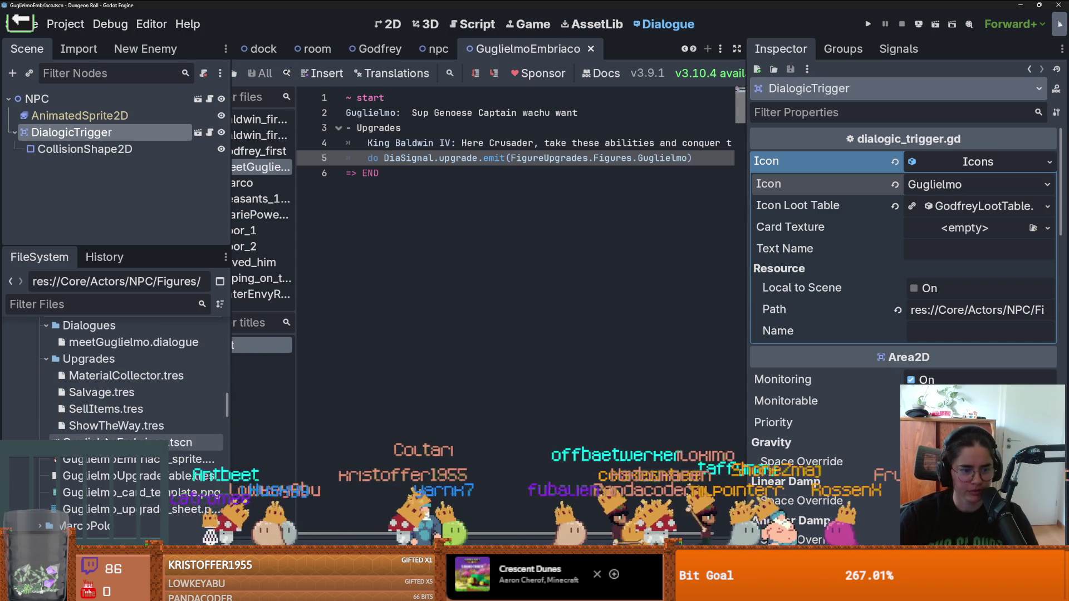
- Assign GuglielmoUpgradeTable.tres as loot table and Guglielmo_card_template.png as card texture
mouse_move(112, 475)
mouse_down()
mouse_move(145, 474)
mouse_move(980, 207)
mouse_up()
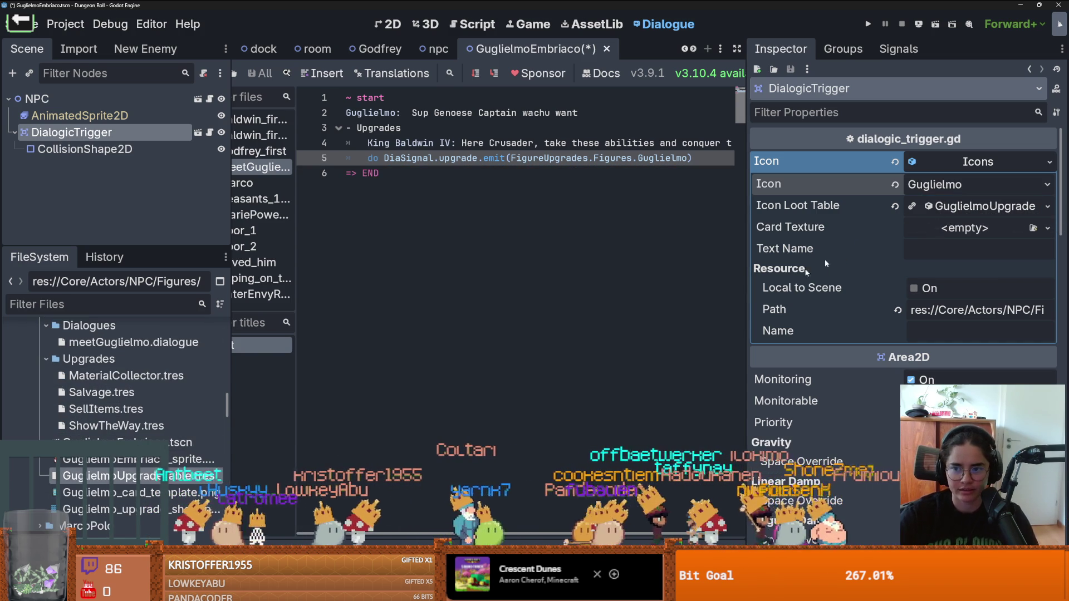
drag(111, 492, 960, 231)
click(923, 268)
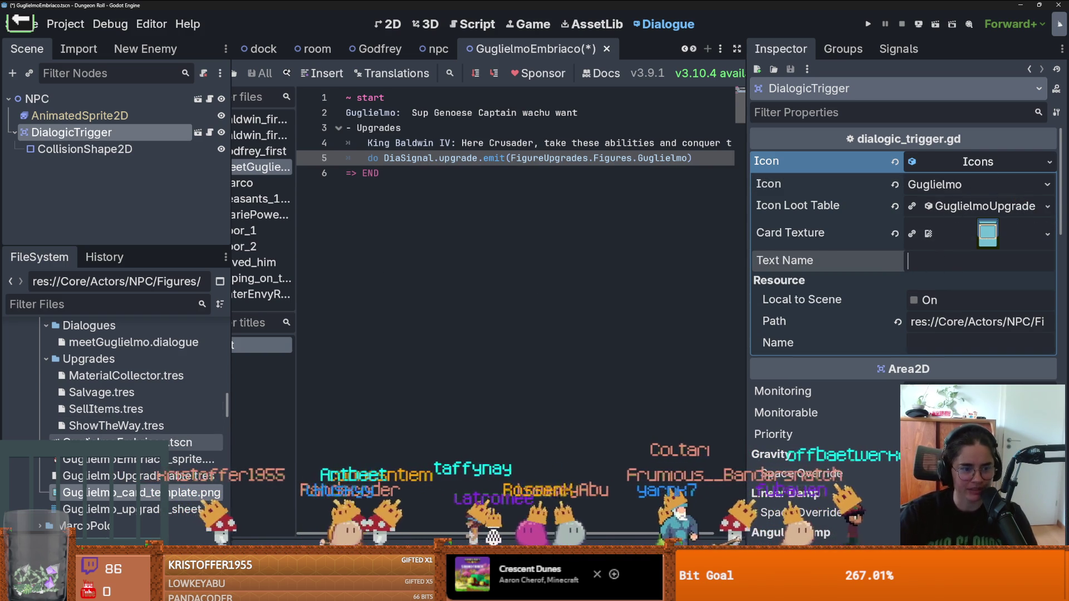
scroll(88, 435, up, 3)
click(43, 416)
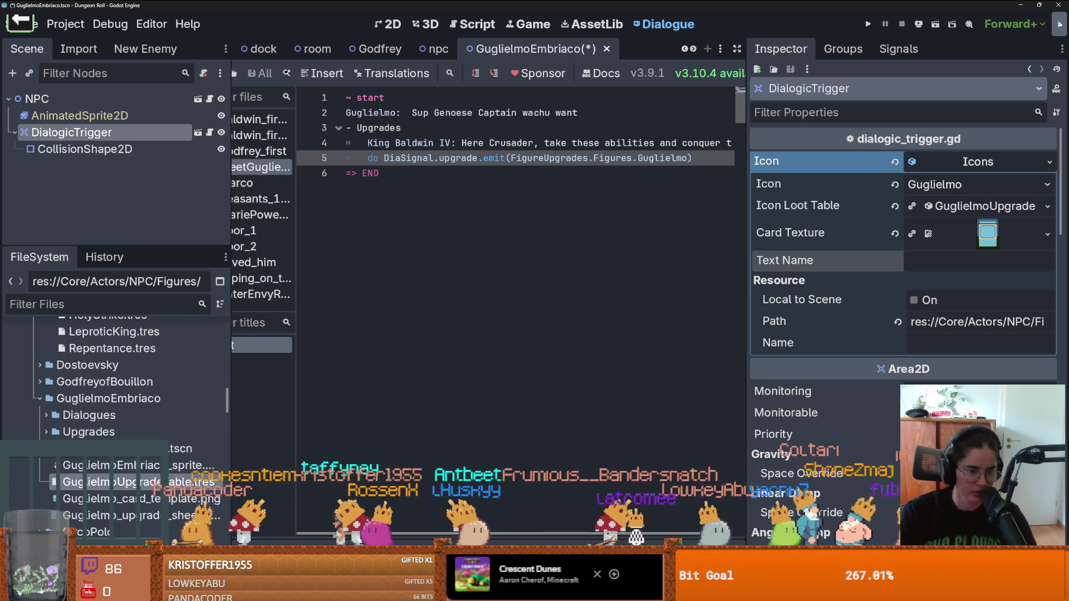
- Widen the code editor, confirm Guglielmo in the Figures enum, and save
click(490, 27)
scroll(595, 151, up, 4)
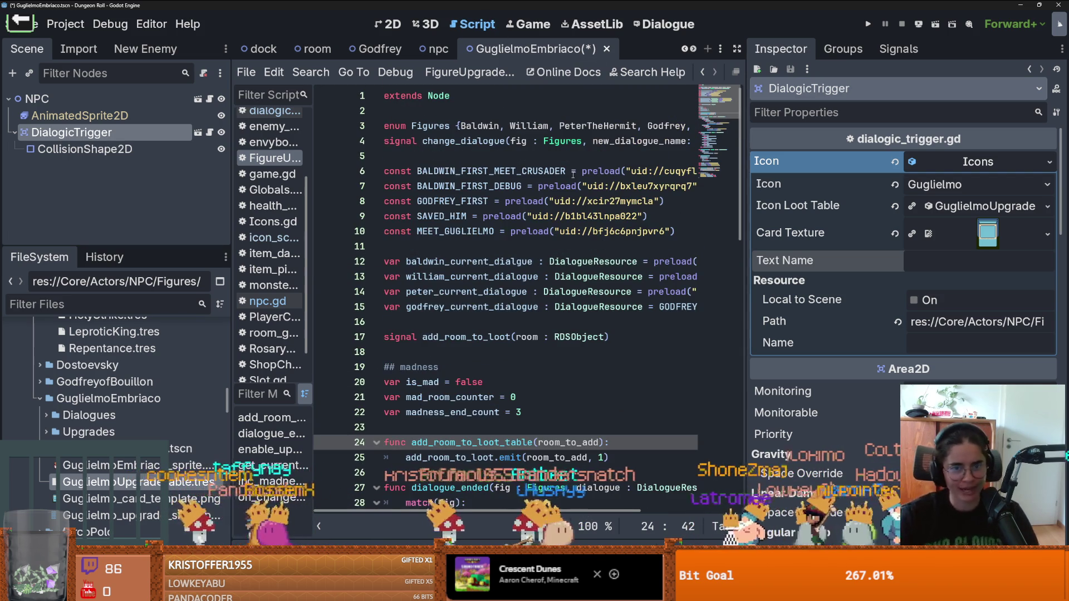
drag(746, 173, 896, 172)
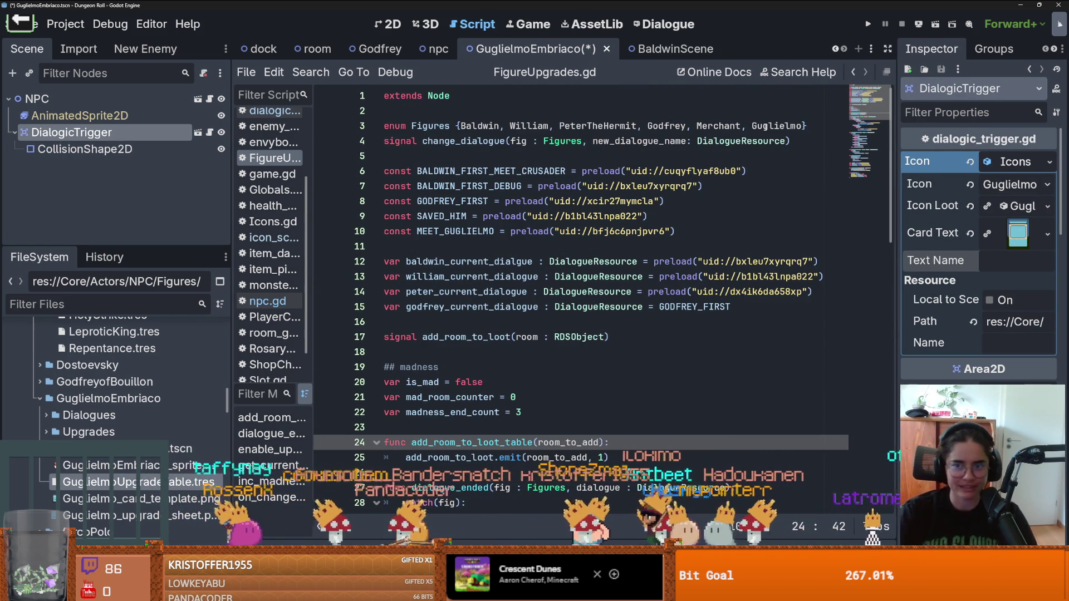
double_click(758, 127)
key(ctrl+s)
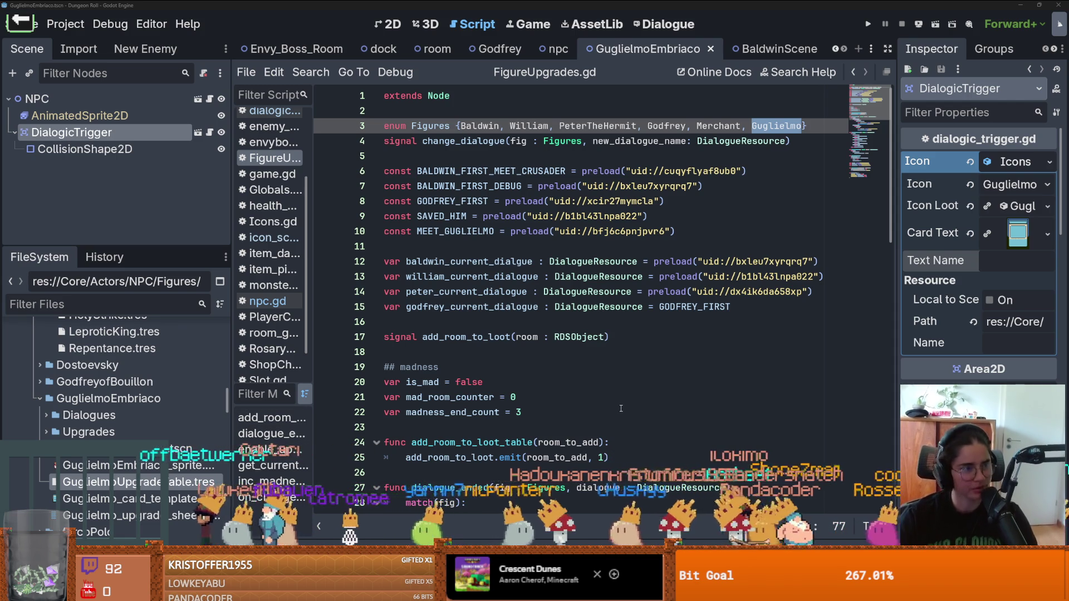
- Look over lines 16–19 of the script, collapse the Figures folder, and save
click(482, 367)
key(Up)
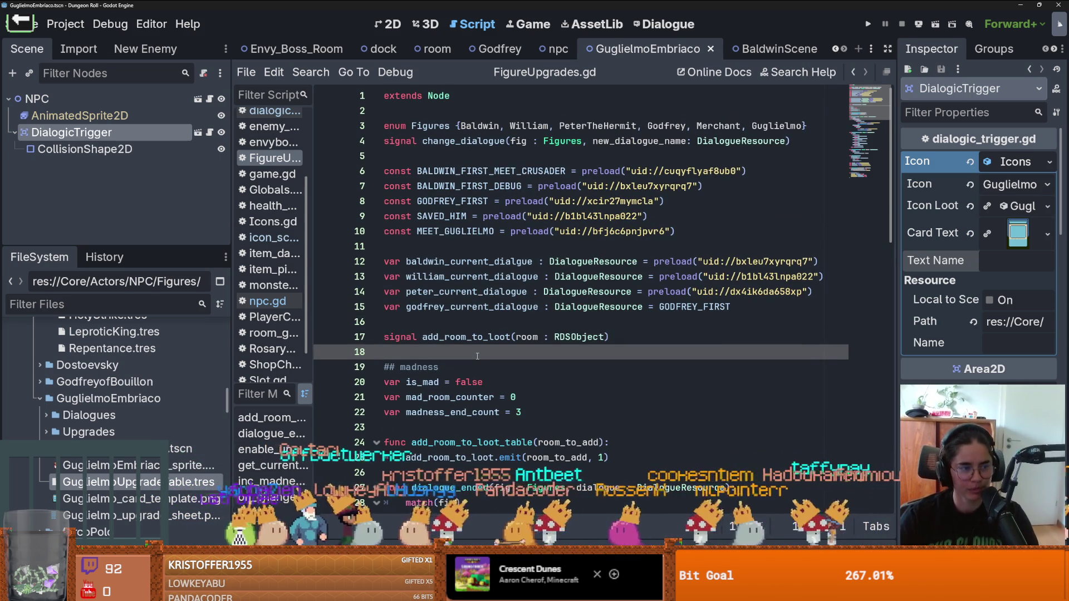
click(477, 323)
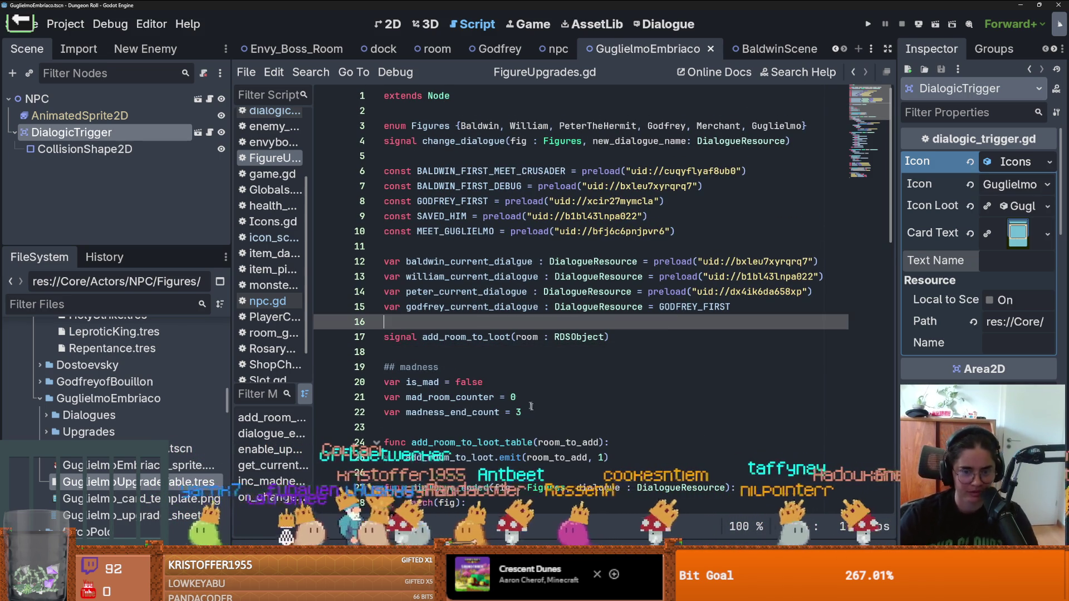
scroll(477, 323, down, 9)
scroll(534, 411, up, 1)
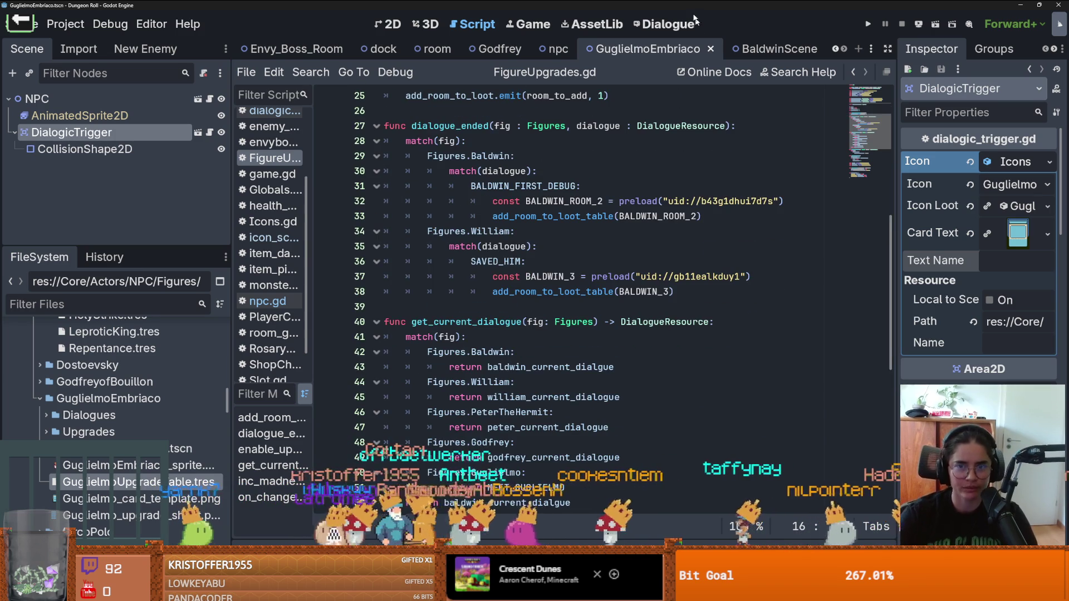
scroll(149, 477, up, 2)
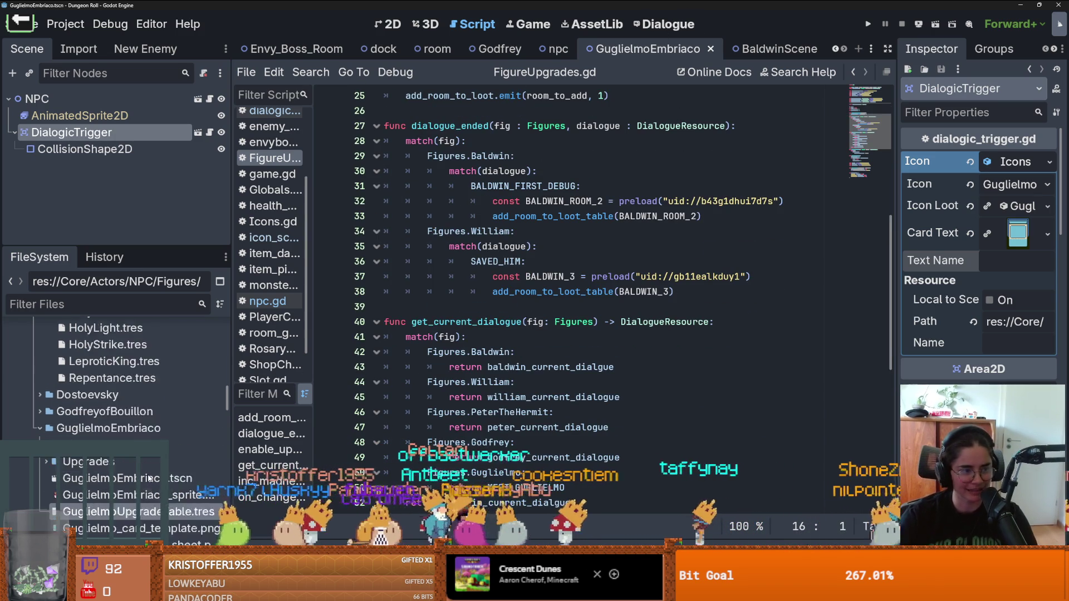
scroll(149, 477, up, 6)
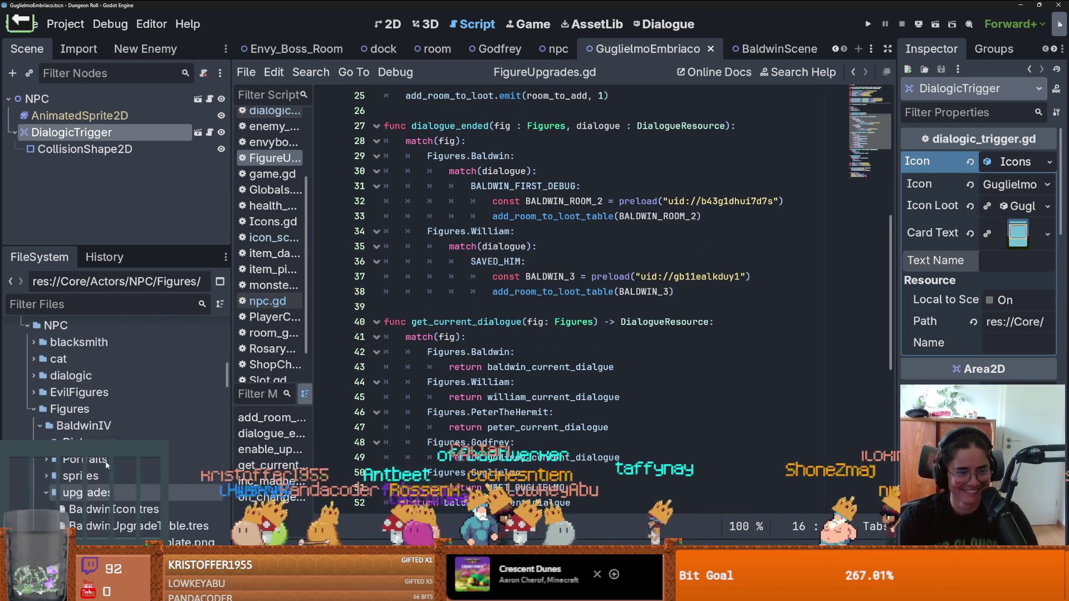
double_click(206, 410)
key(ctrl+s)
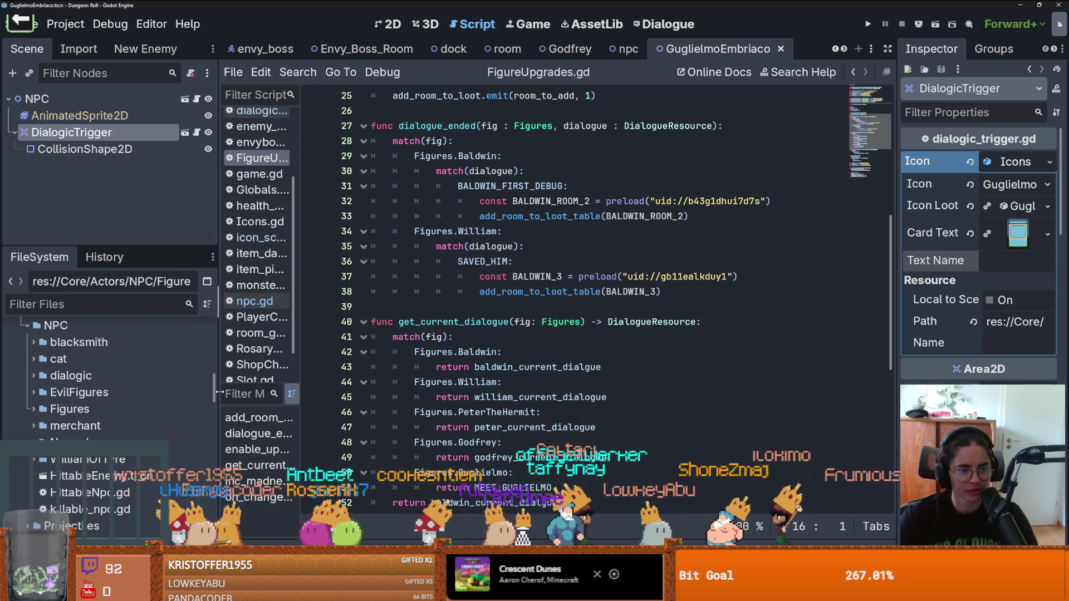
- Resize the FileSystem panel and code editor, then save again
drag(143, 249, 144, 203)
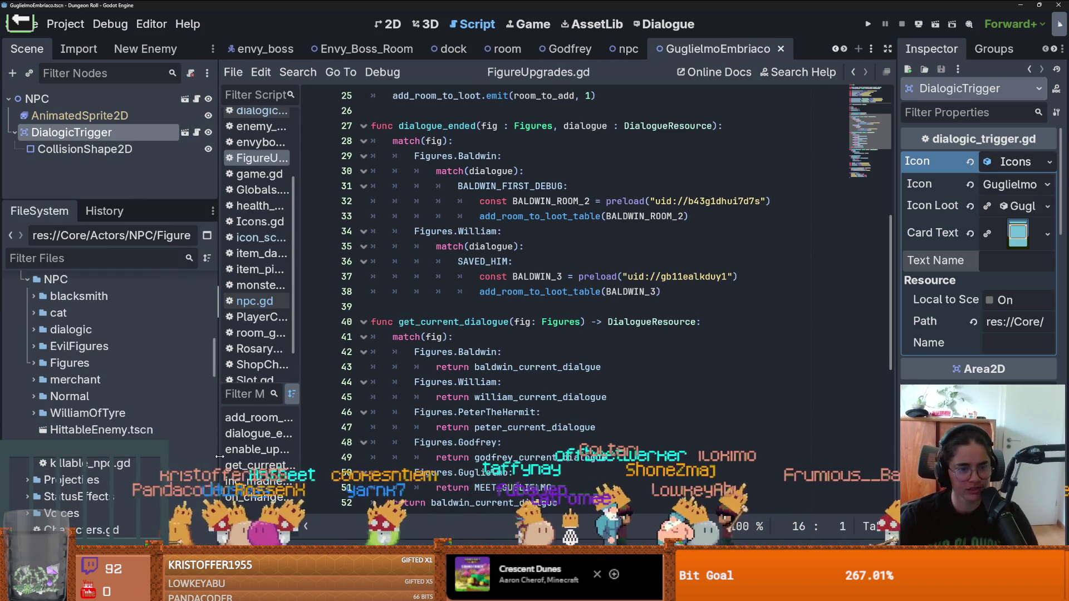
drag(220, 457, 209, 459)
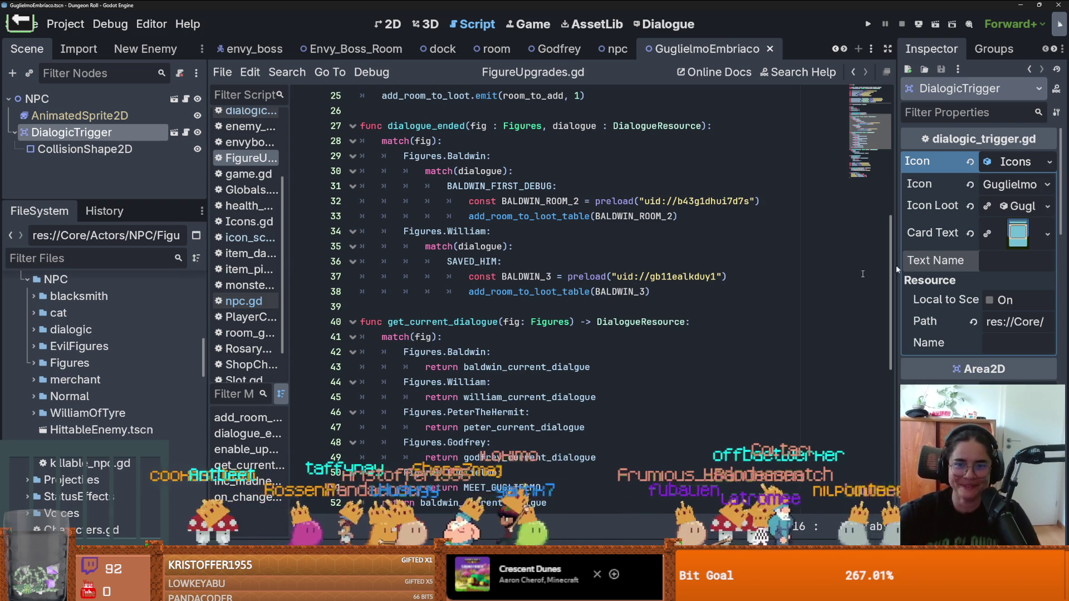
click(687, 176)
key(ctrl+s)
- Switch to the 2D view of the NPC, resize the left dock, and save the scene
key(ctrl+F1)
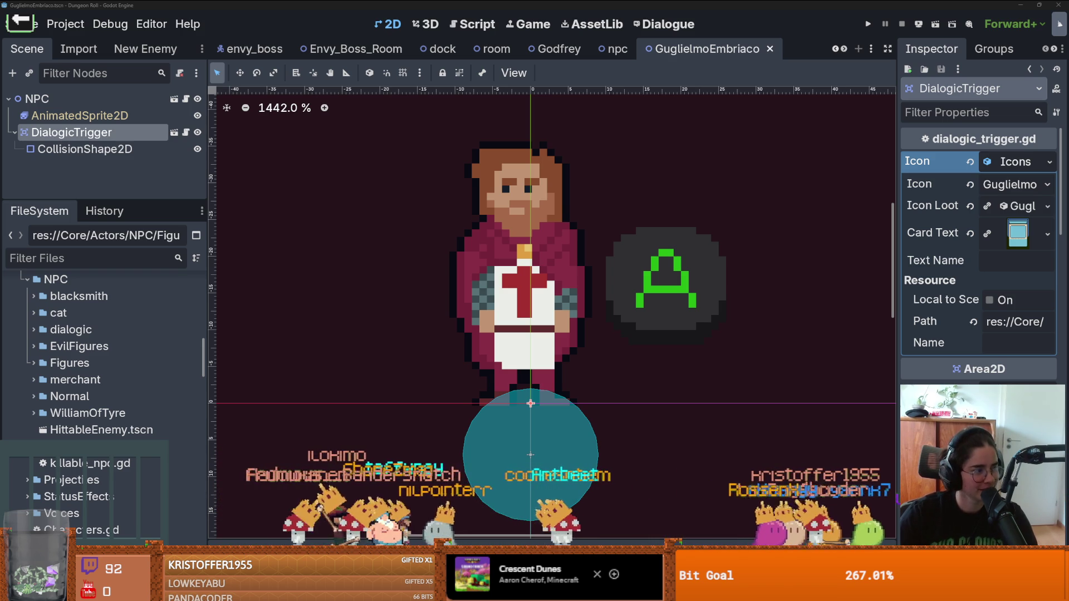
scroll(437, 377, up, 1)
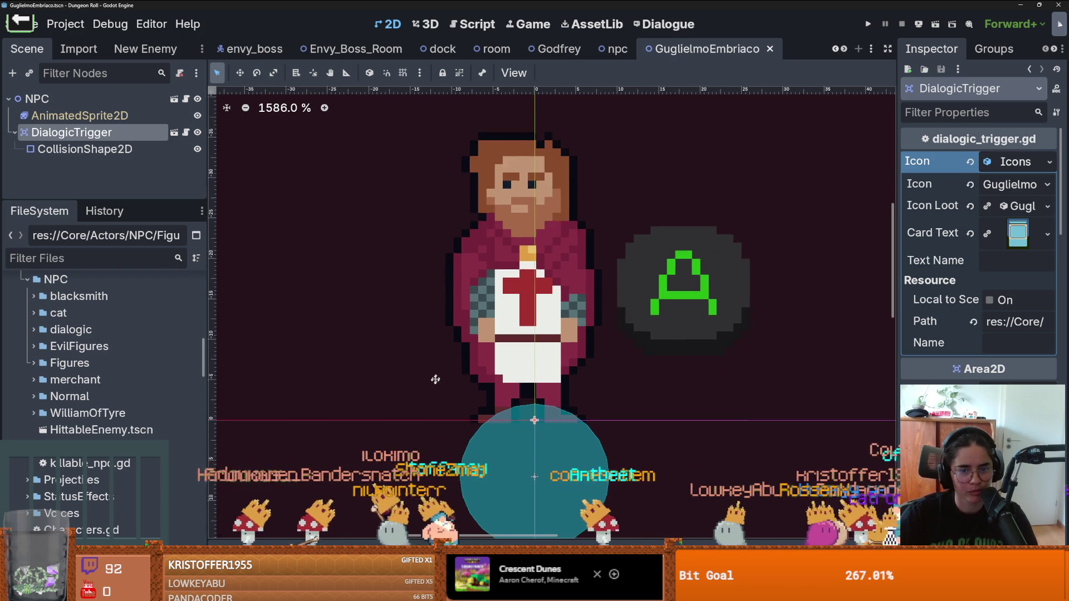
key(ctrl+s)
drag(153, 202, 153, 298)
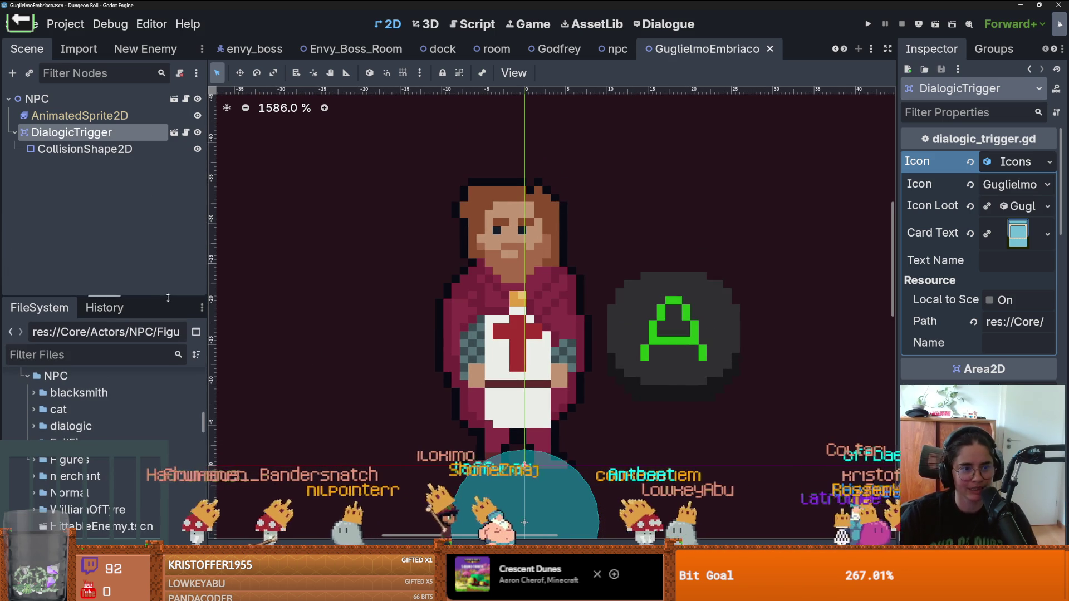
mouse_move(207, 228)
mouse_down()
mouse_move(183, 228)
mouse_move(264, 229)
mouse_up()
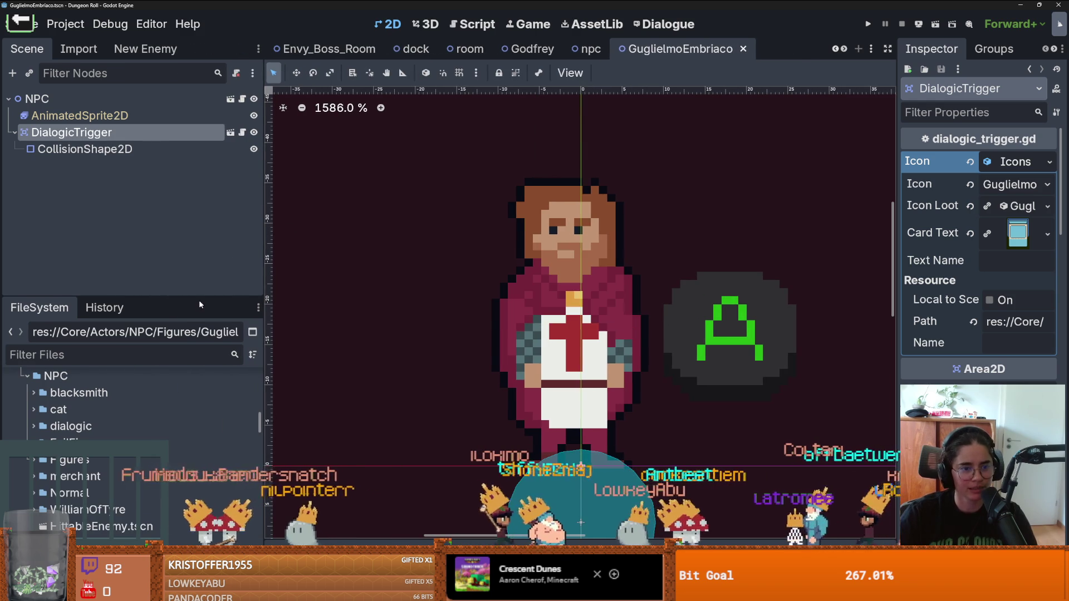
drag(199, 300, 200, 251)
drag(270, 240, 224, 237)
key(ctrl+s)
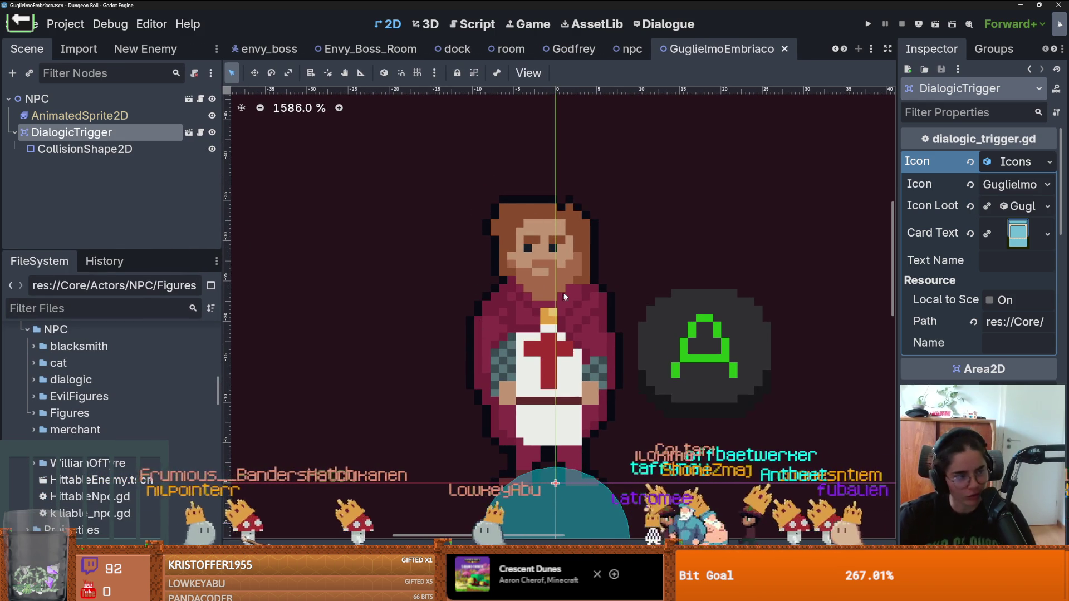
- Pan the NPC sprite view, adjust the docks, save, and open the meetGuglielmo timeline
scroll(519, 292, up, 1)
drag(520, 292, 596, 291)
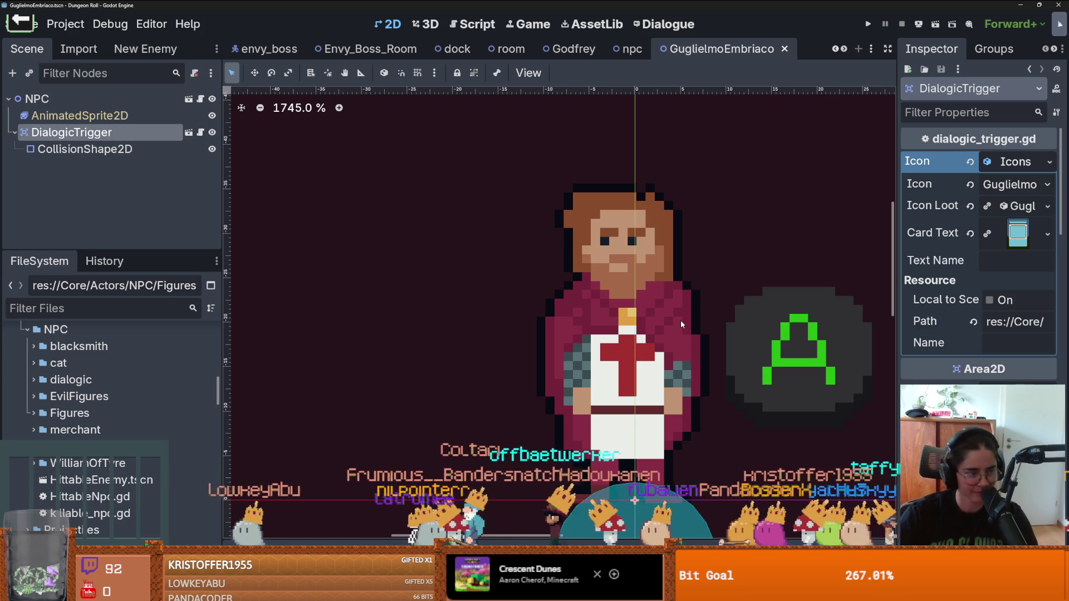
scroll(680, 321, up, 1)
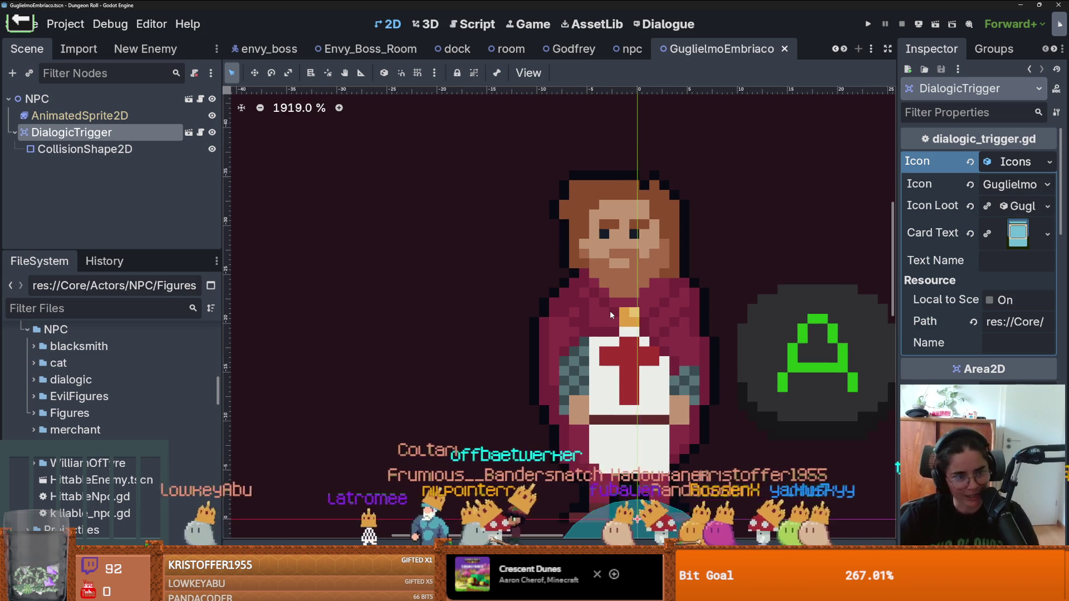
scroll(609, 311, down, 1)
key(ctrl+s)
drag(166, 251, 167, 318)
drag(221, 297, 215, 296)
scroll(440, 340, right, 2)
scroll(365, 322, down, 1)
scroll(470, 344, up, 2)
scroll(500, 346, down, 2)
scroll(500, 348, up, 2)
scroll(500, 348, down, 1)
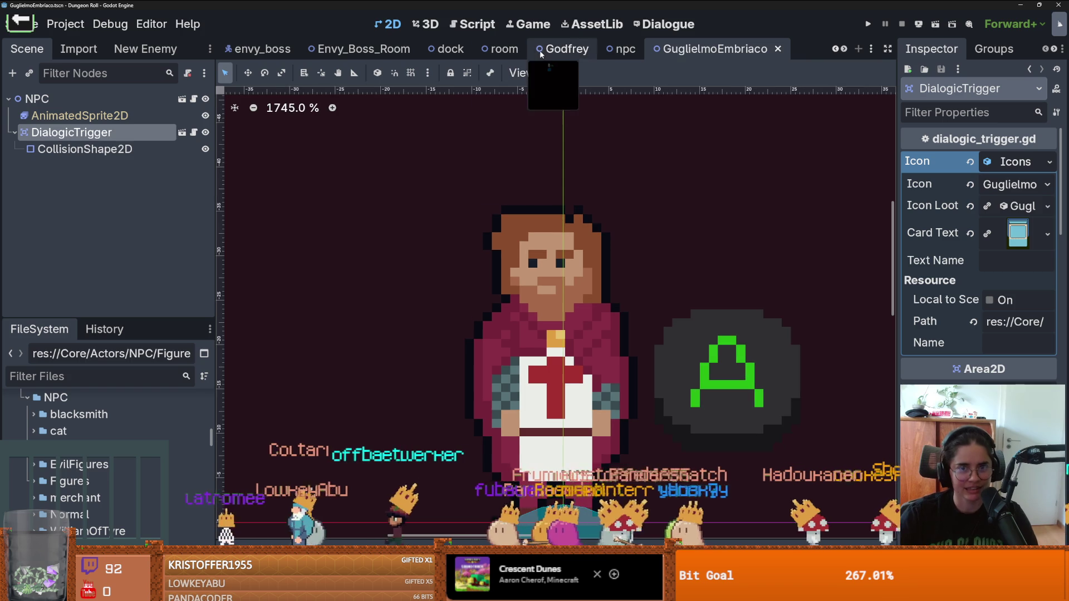
click(646, 24)
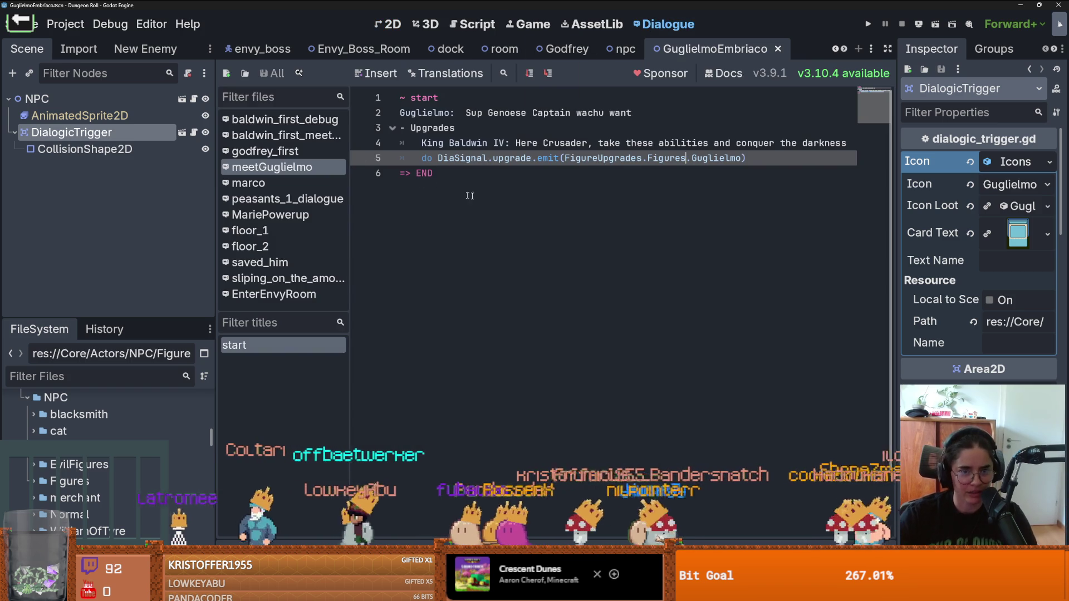
- Turn off Poof In on the NPC root node and save the scene
key(ctrl+s)
click(109, 115)
key(Up)
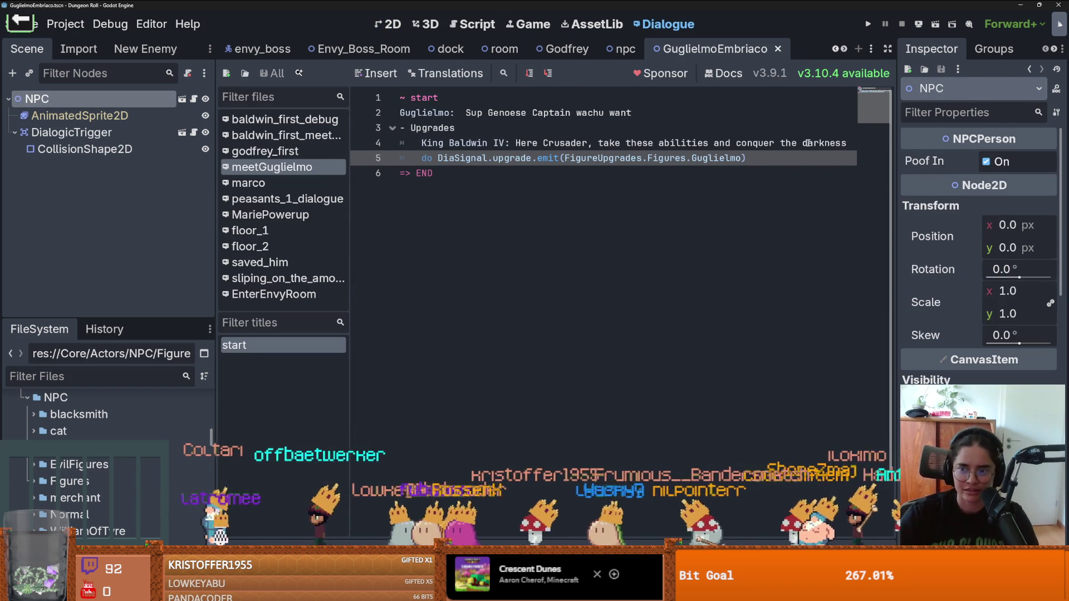
key(Down)
key(Down)
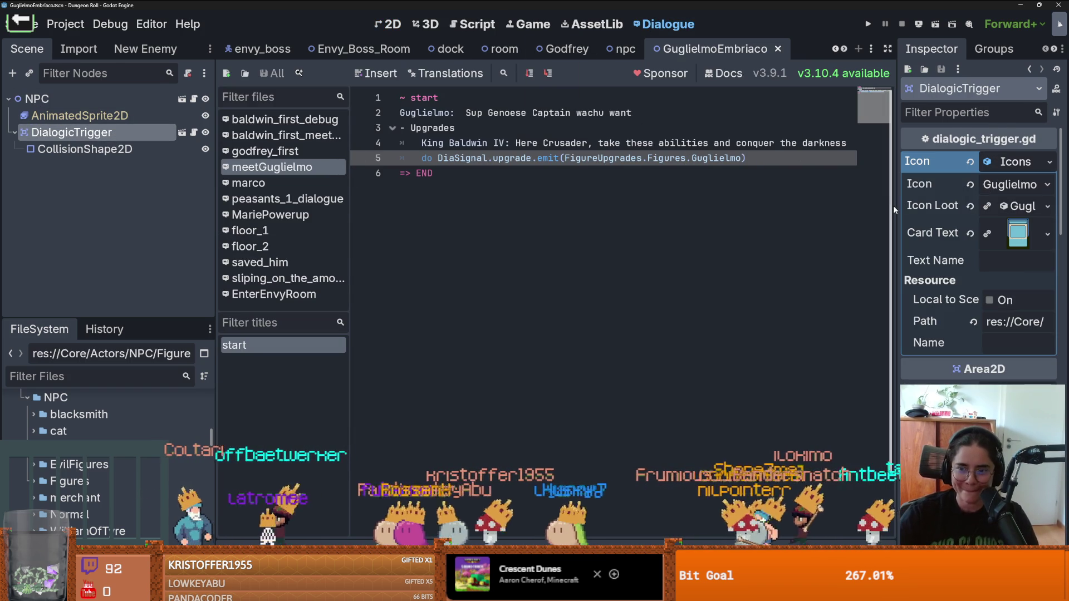
key(Up)
key(Up)
click(986, 161)
key(ctrl+s)
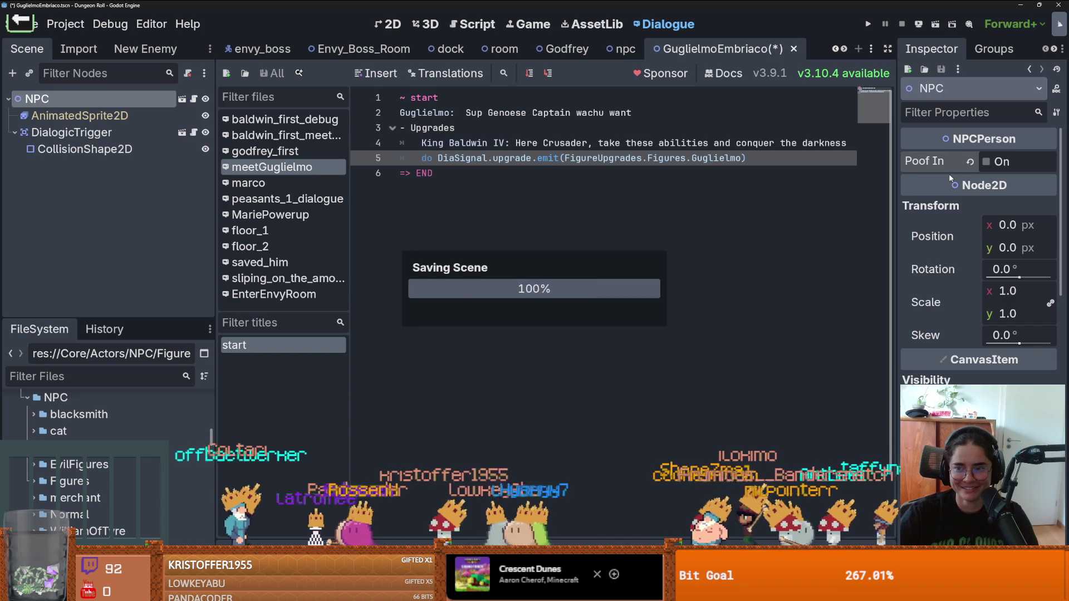
- Rename the NPC root node to Guglielmo and save the scene
right_click(705, 51)
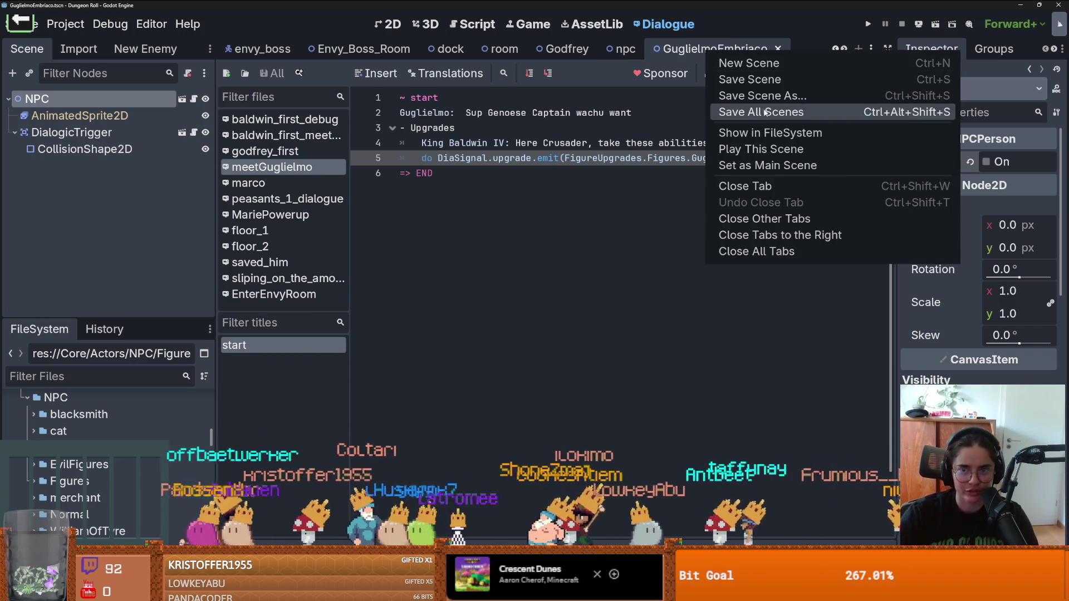
click(117, 107)
double_click(102, 99)
text(Guglielmo)
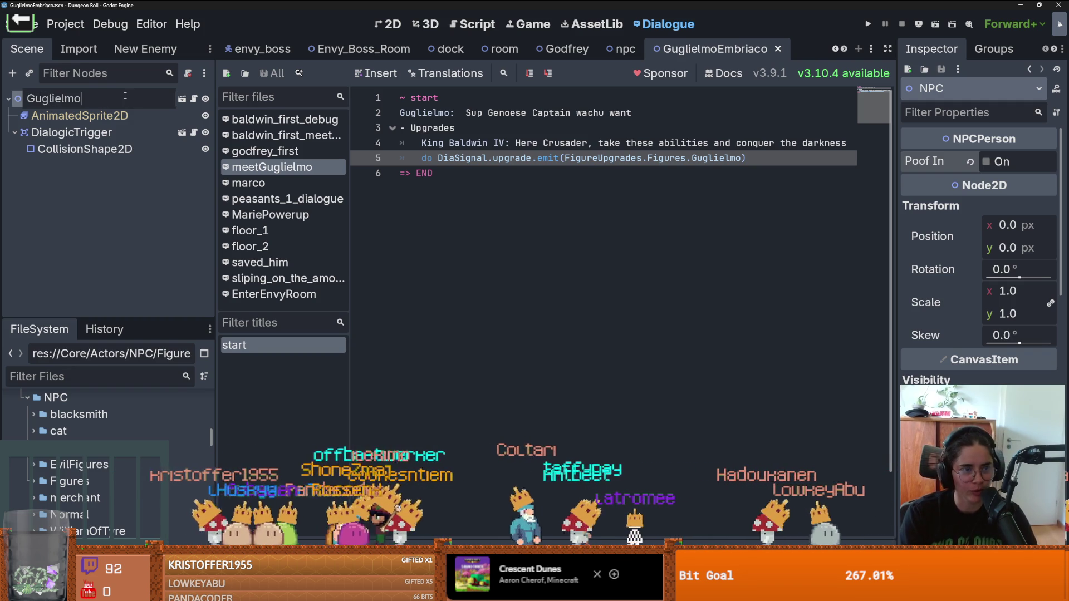
key(Return)
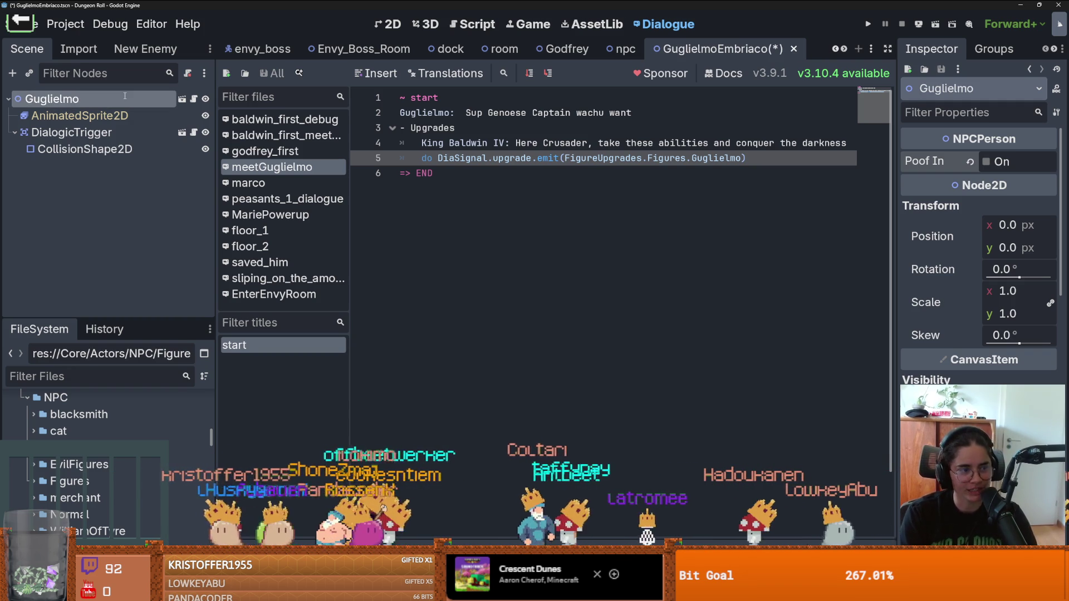
key(ctrl+s)
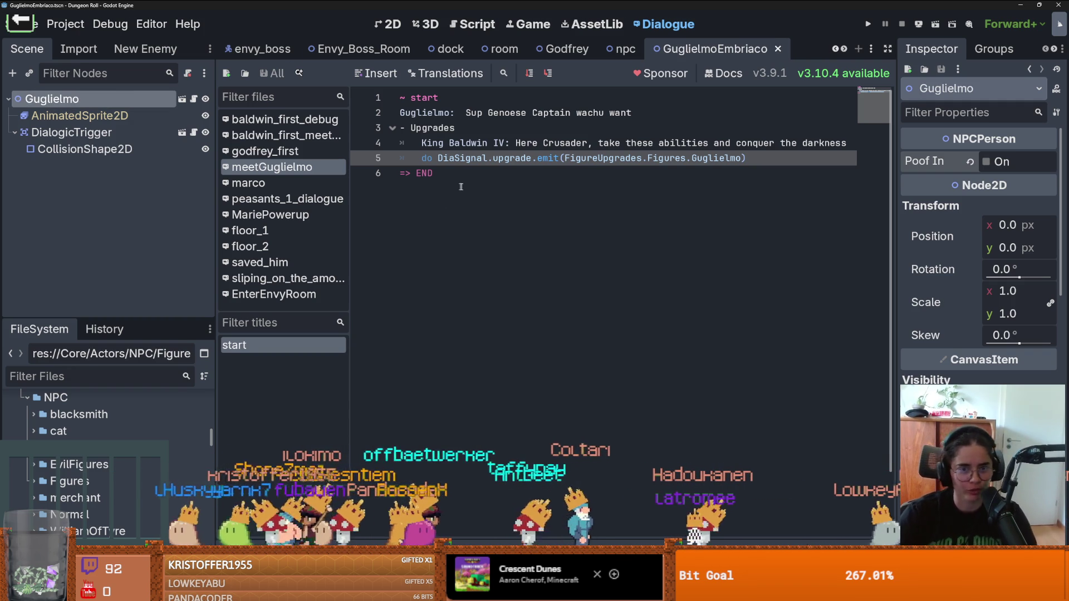
click(461, 186)
key(ctrl+s)
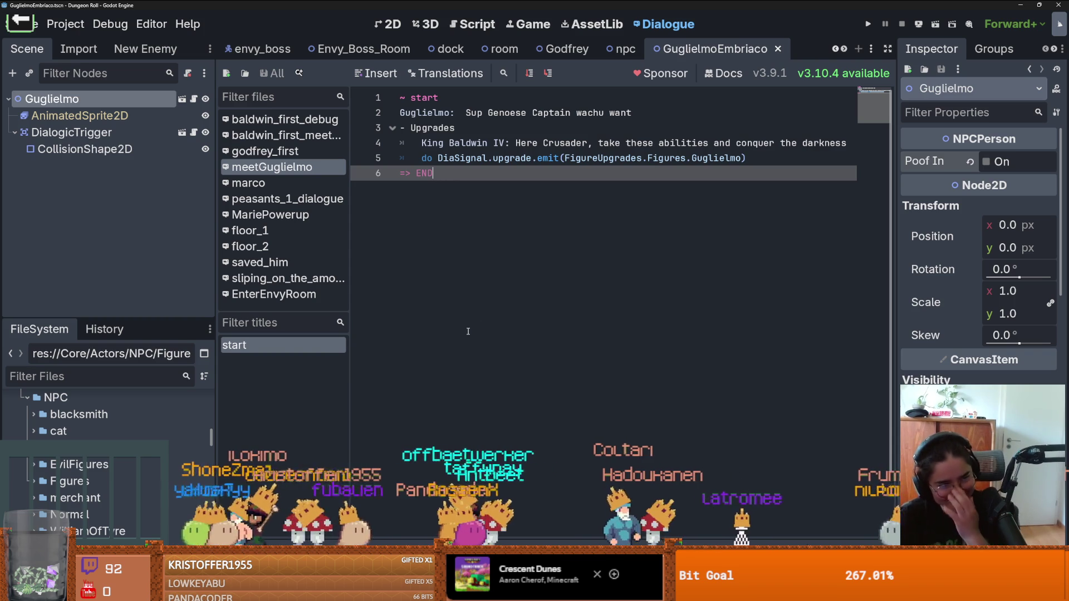
- Enlarge the file browser, collapse the Core folder, and switch to the Godfrey scene
drag(108, 318, 108, 215)
scroll(141, 329, up, 10)
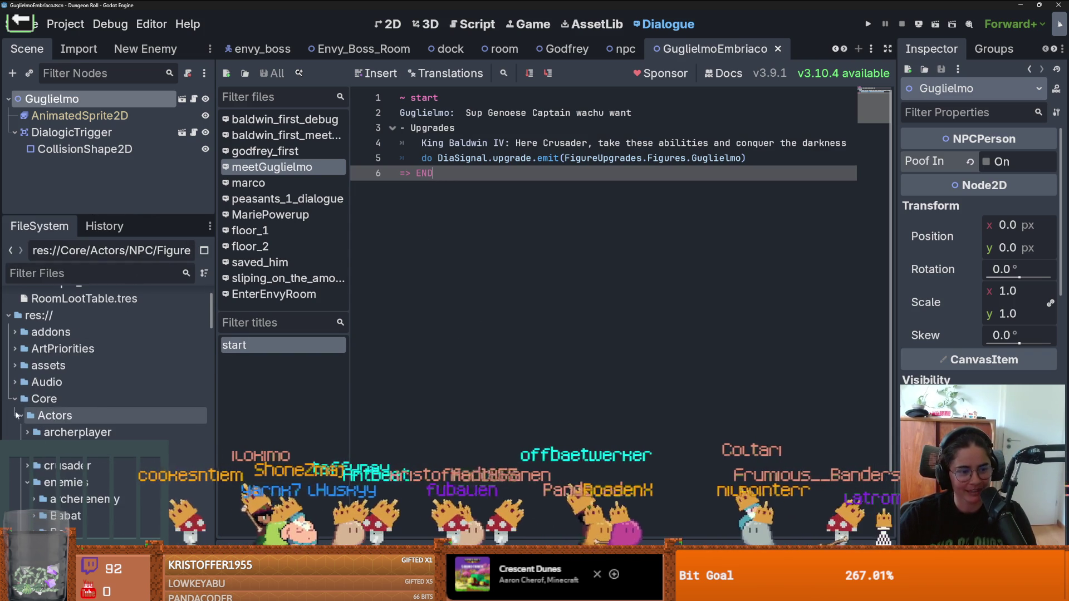
double_click(74, 401)
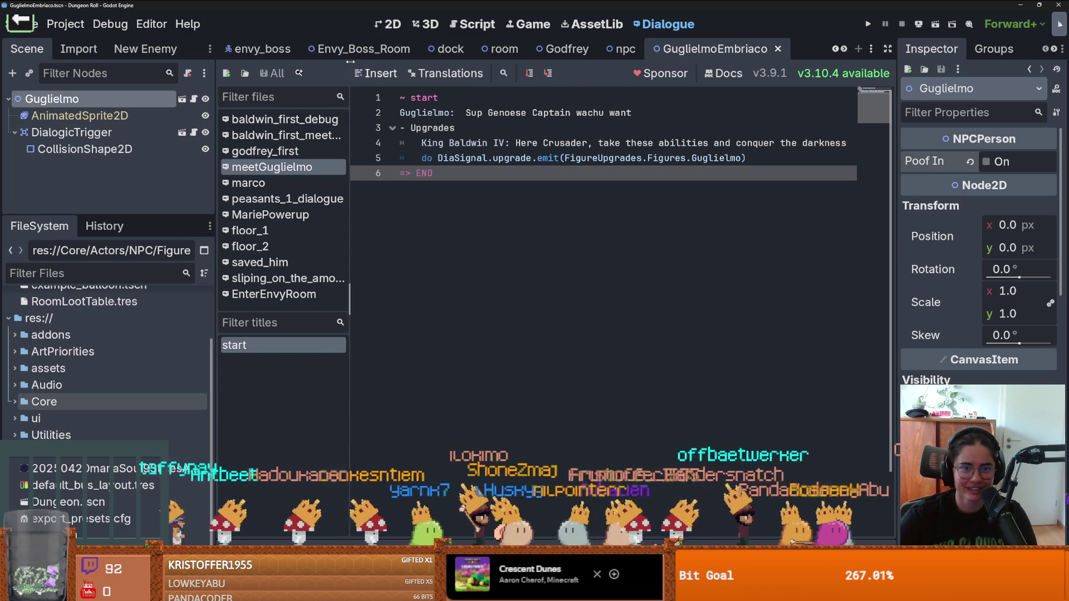
click(562, 49)
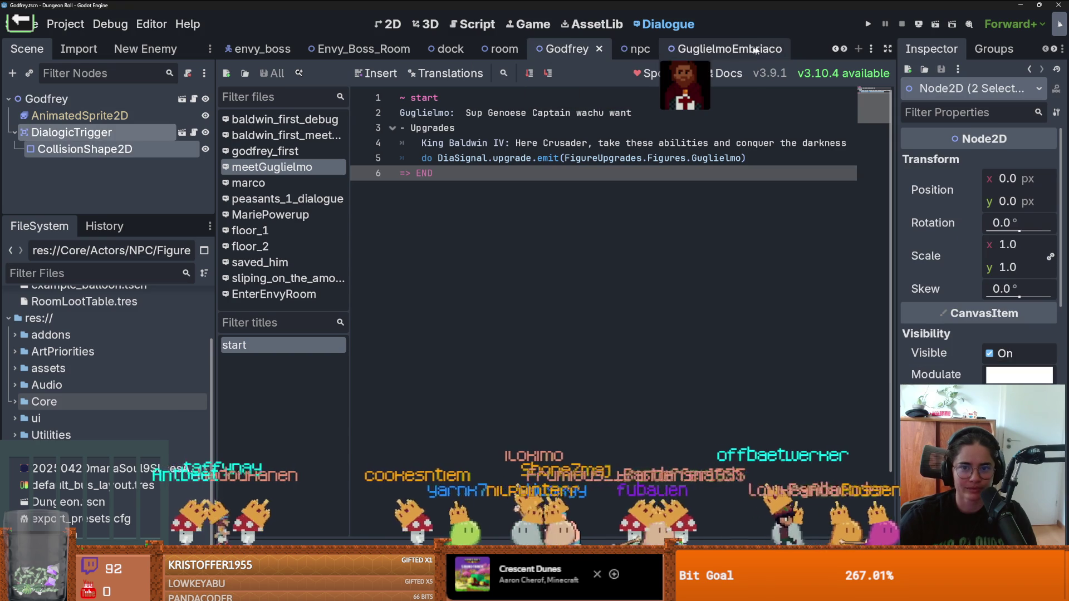
- Bring up the dock scene in the 2D view with a taller scene tree
click(844, 49)
click(834, 49)
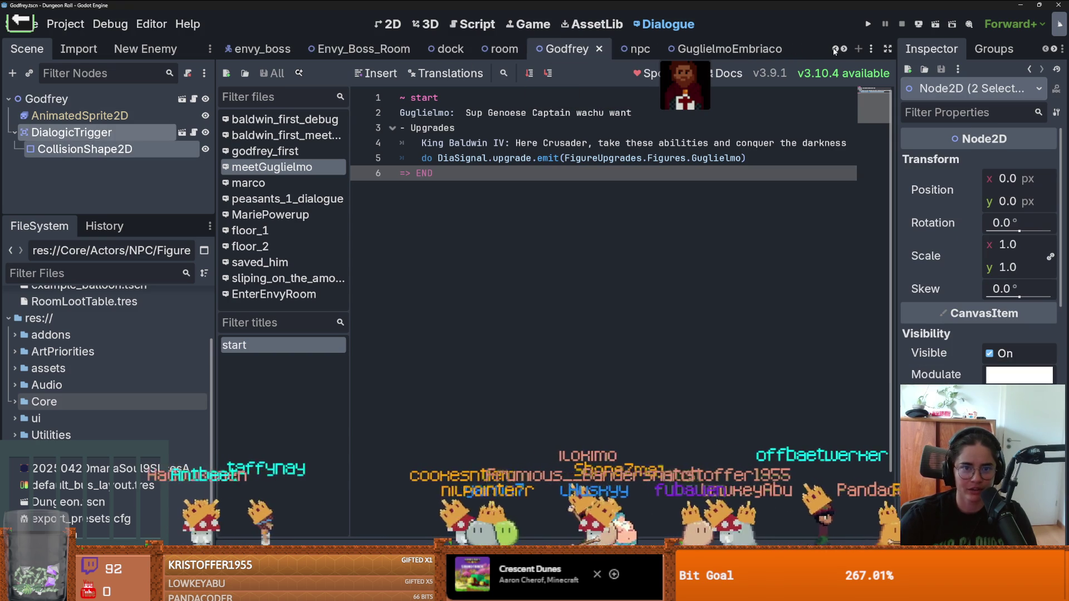
click(835, 49)
click(504, 49)
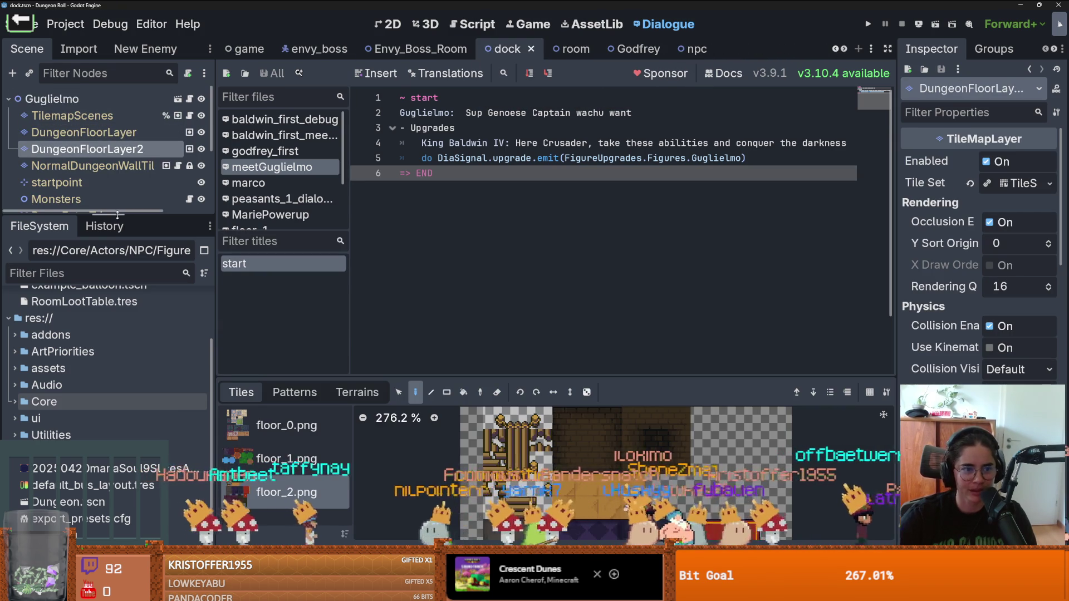
drag(139, 217, 139, 298)
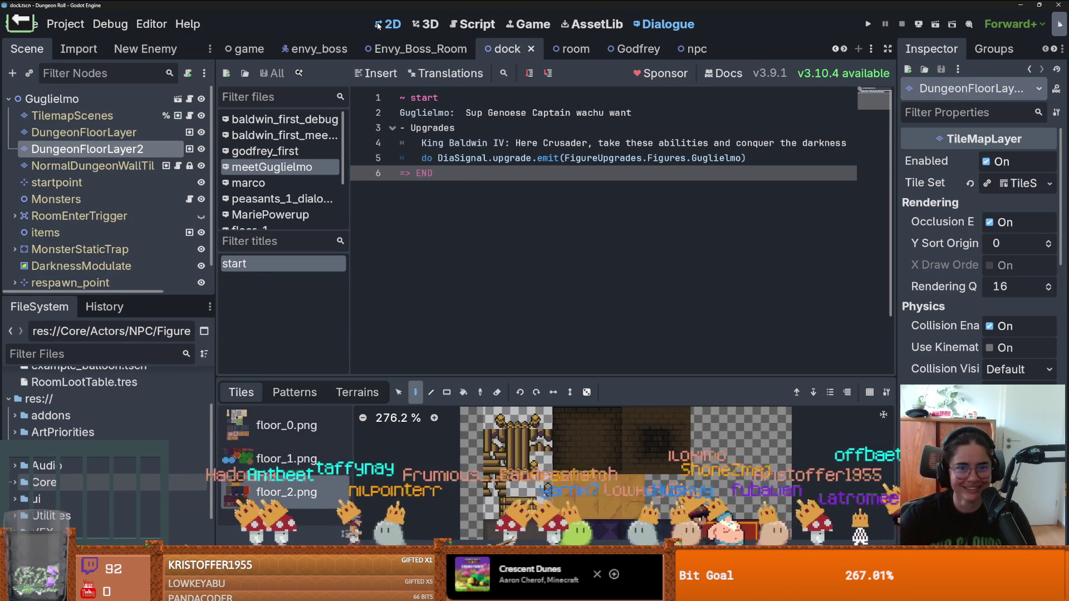
click(377, 25)
scroll(459, 172, up, 5)
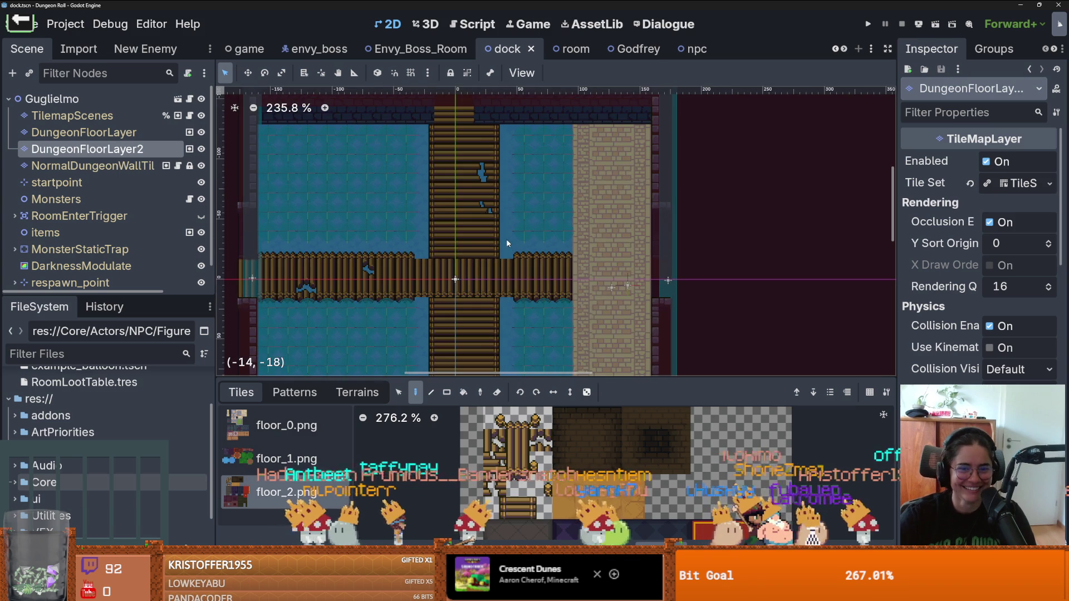
- Instance GuglielmoEmbriaco under items, move it to about (135, -70), and run the game
click(79, 238)
click(29, 76)
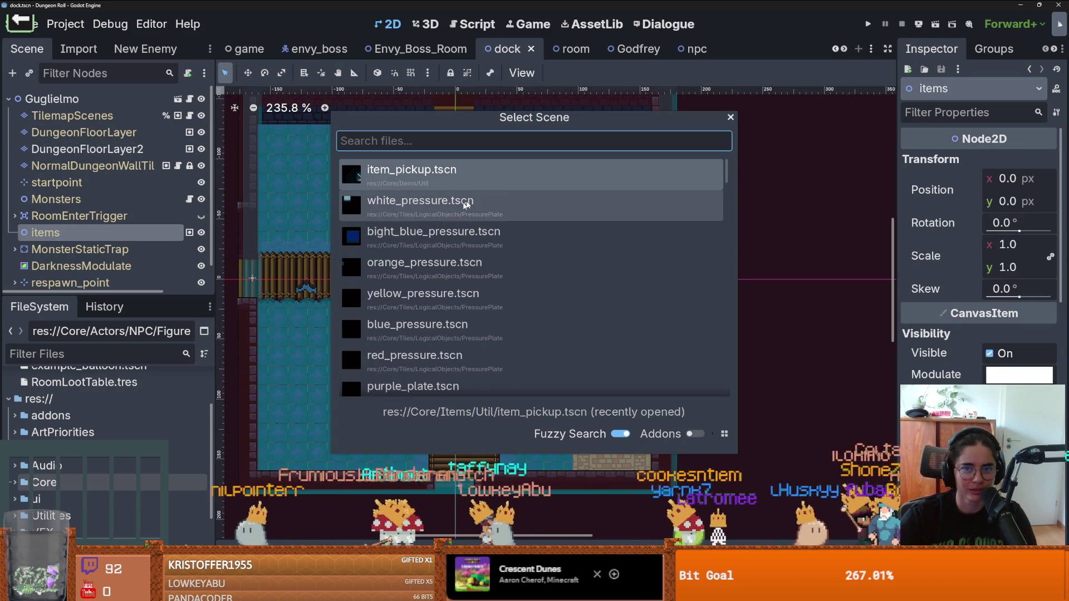
text(G)
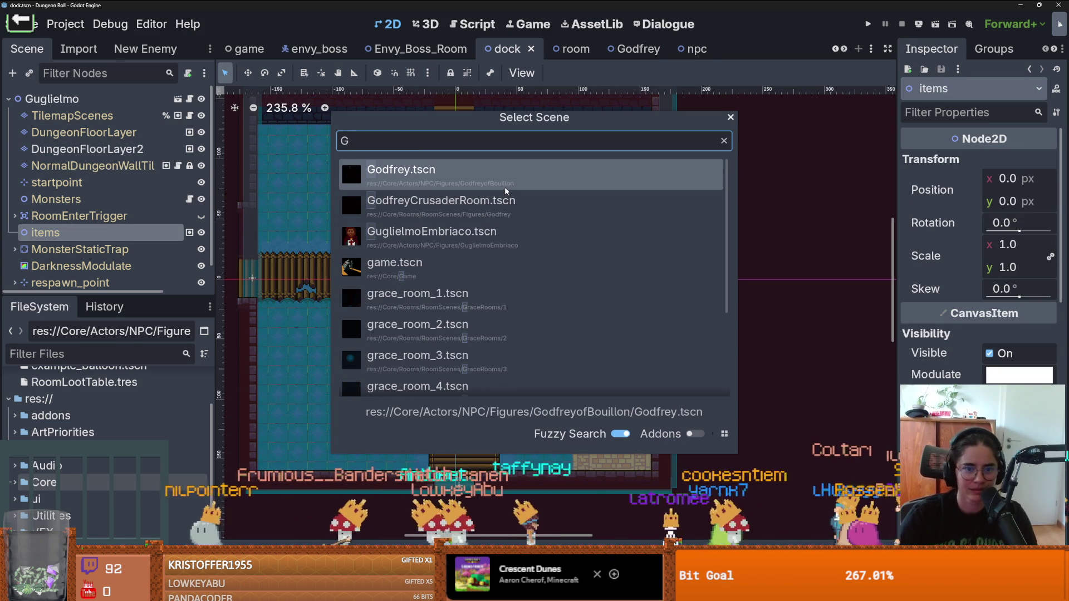
double_click(576, 238)
right_click(630, 230)
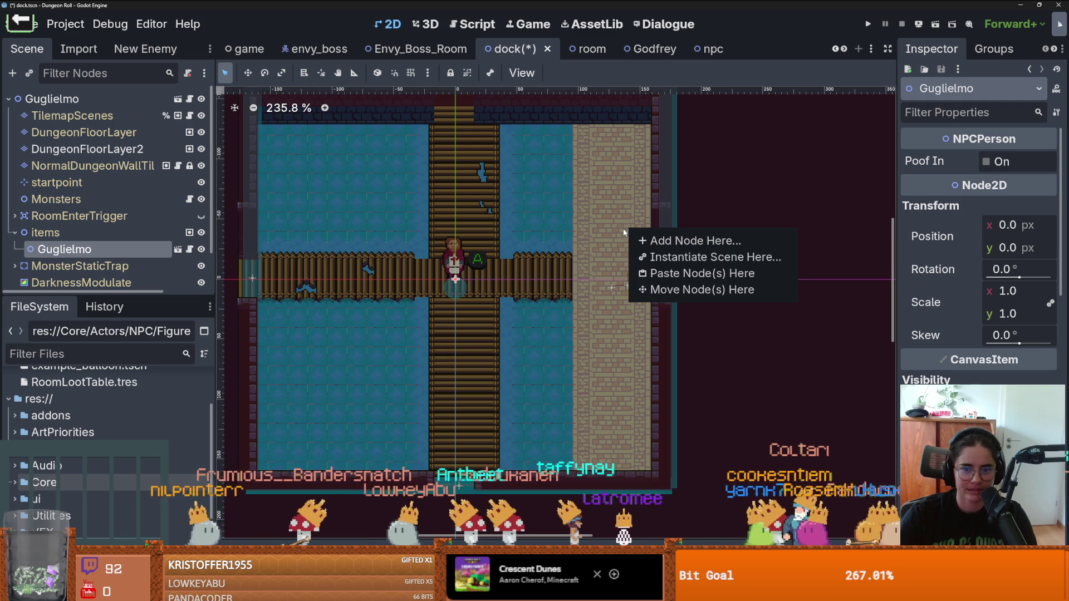
click(658, 290)
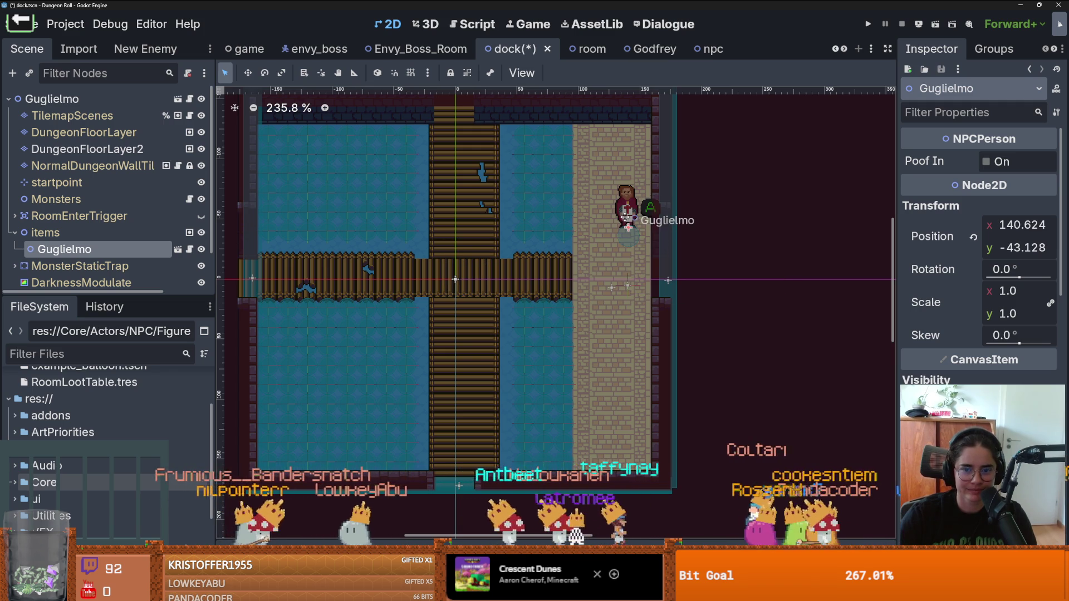
drag(626, 217, 618, 182)
key(F5)
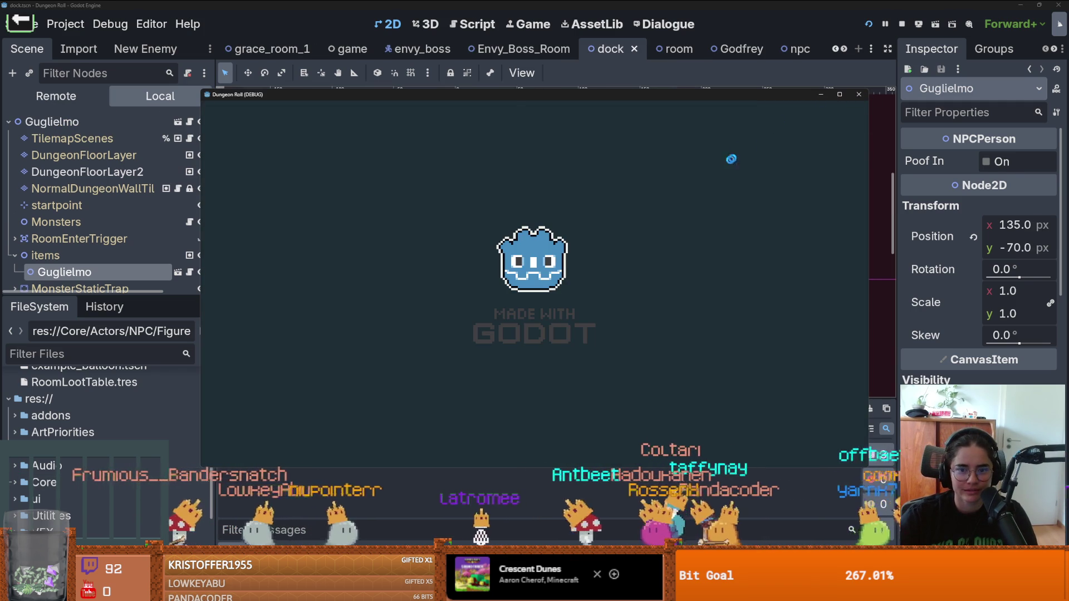
- Inspect the AbilityUpgrade check on lines 50–52, commenting it out then undoing that
scroll(556, 201, up, 2)
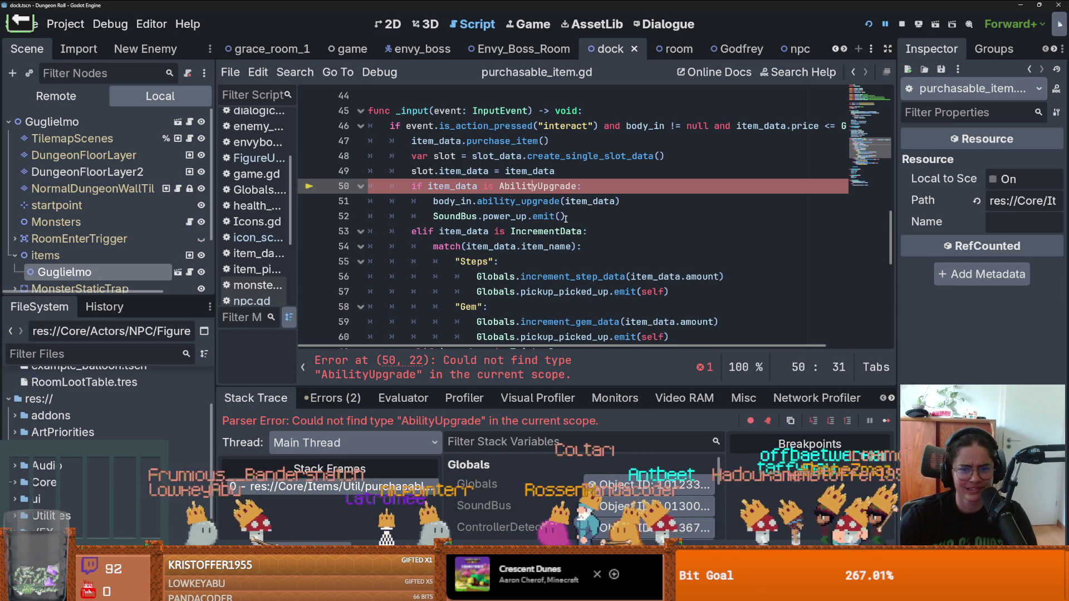
drag(565, 218, 379, 186)
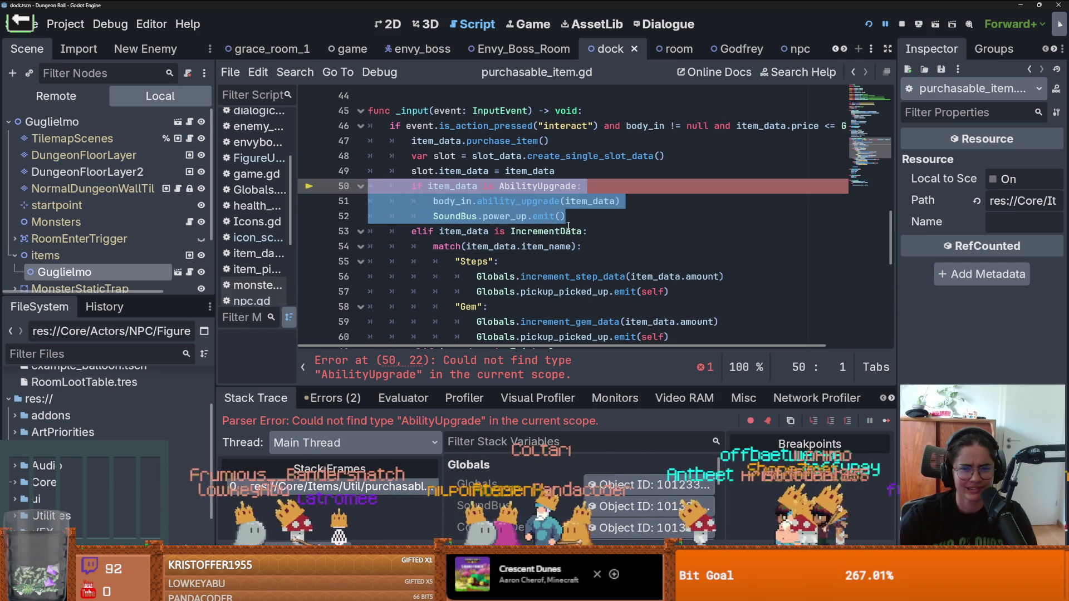
key(ctrl+k)
key(ctrl+z)
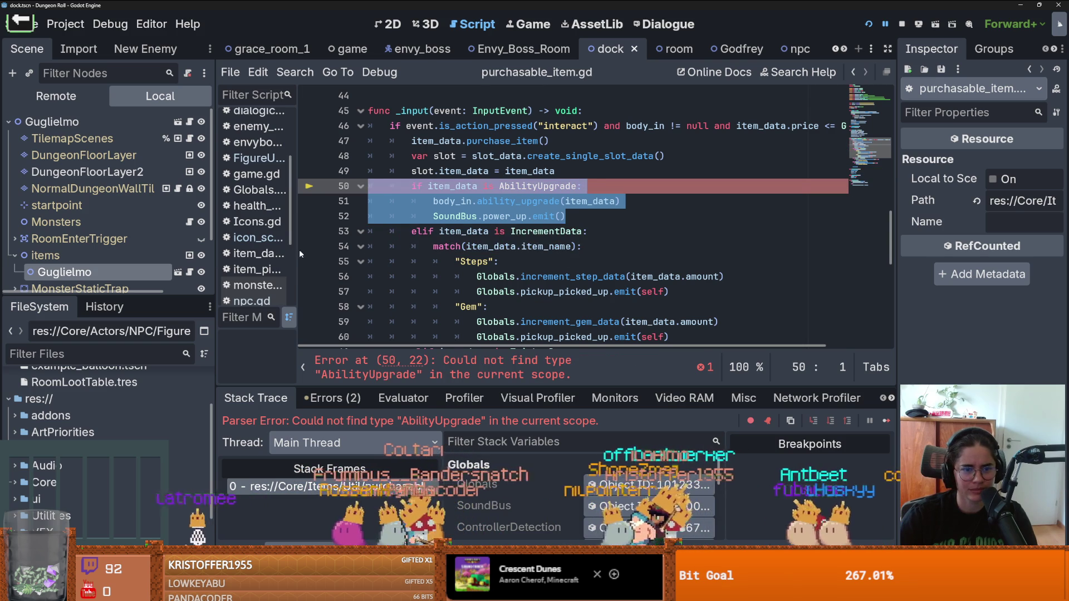
drag(298, 255, 388, 255)
scroll(323, 258, down, 4)
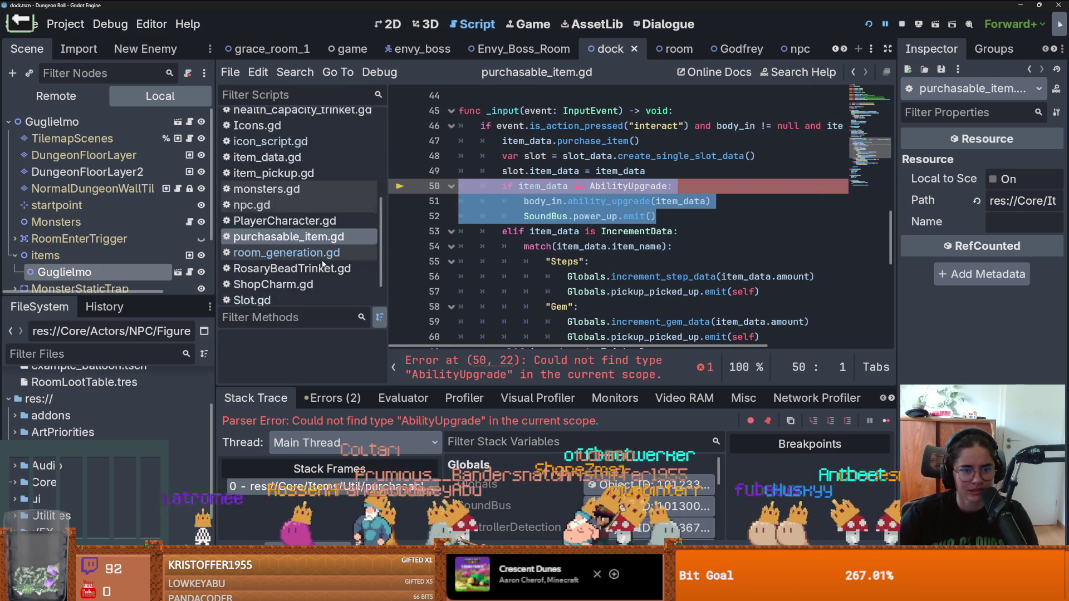
drag(660, 219, 425, 190)
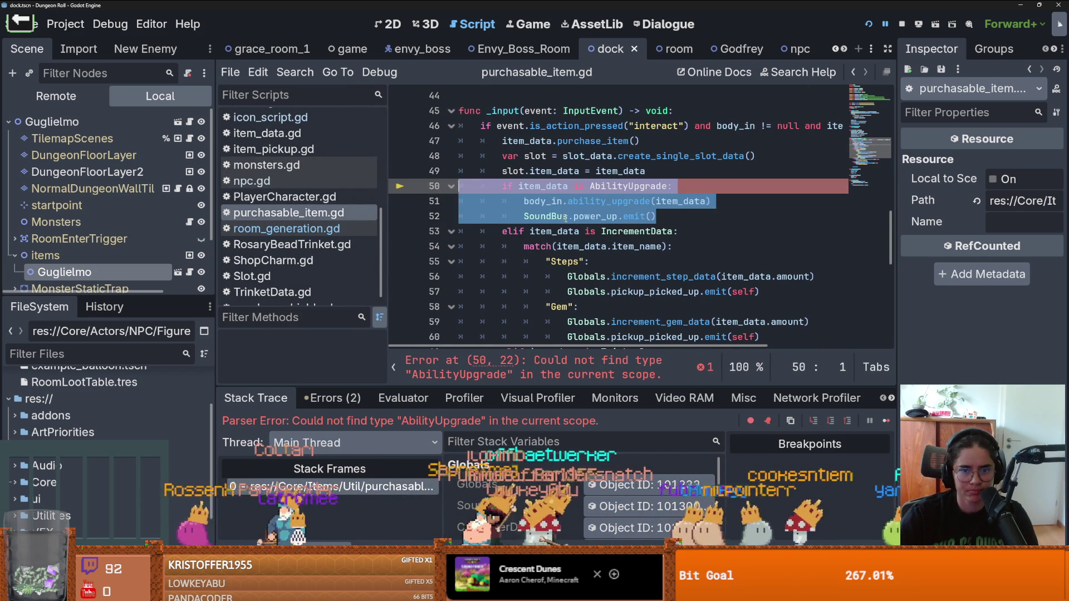
scroll(566, 218, down, 1)
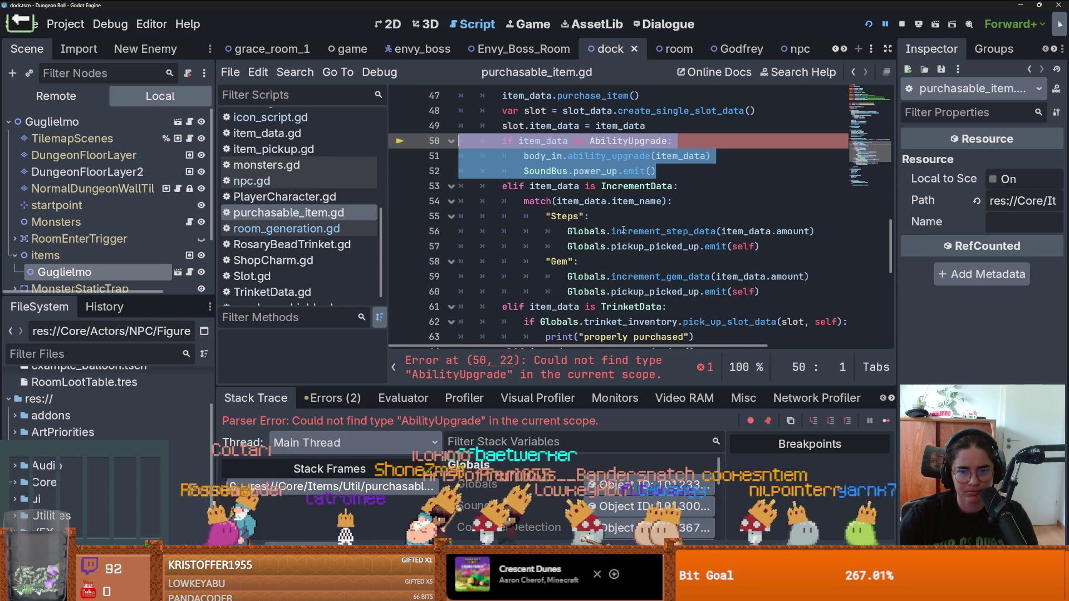
scroll(626, 231, up, 1)
click(625, 231)
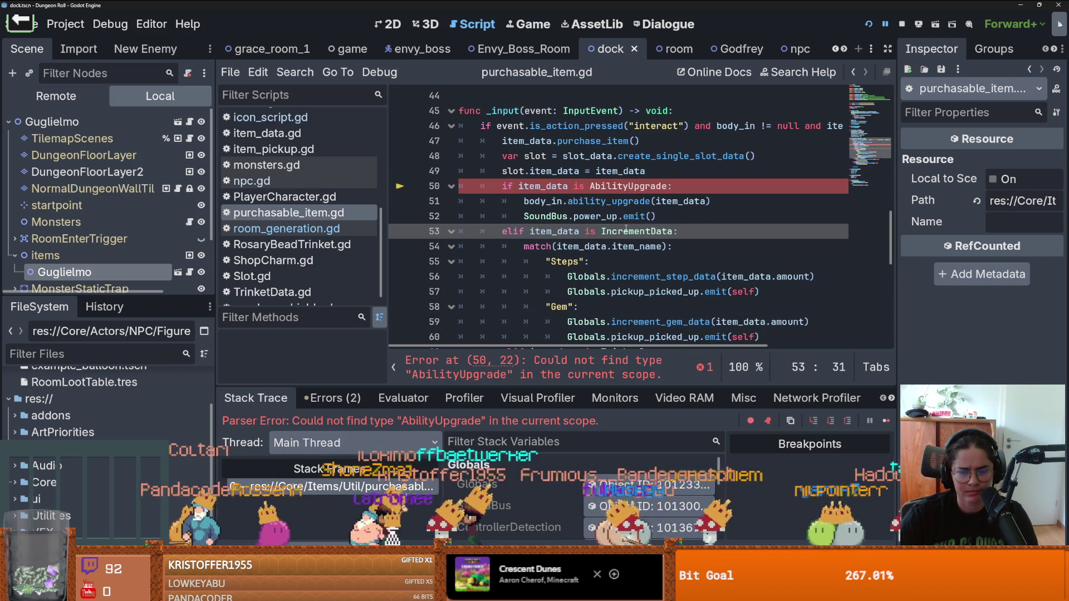
double_click(628, 186)
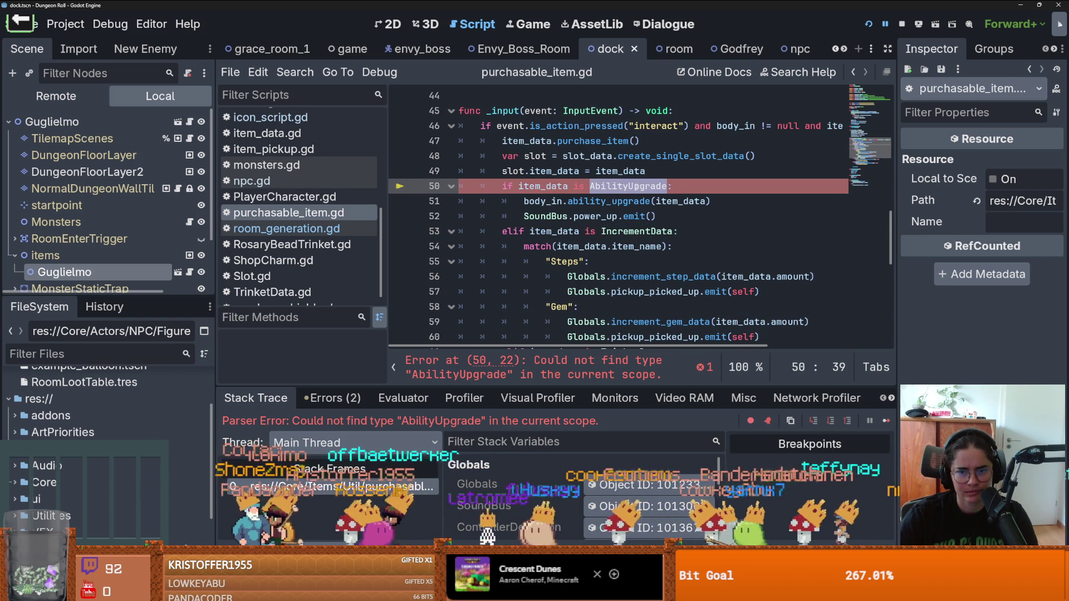
- Filter the project files for 'Abili', clear the filter, and switch to GitHub Desktop
click(94, 355)
text(Abili)
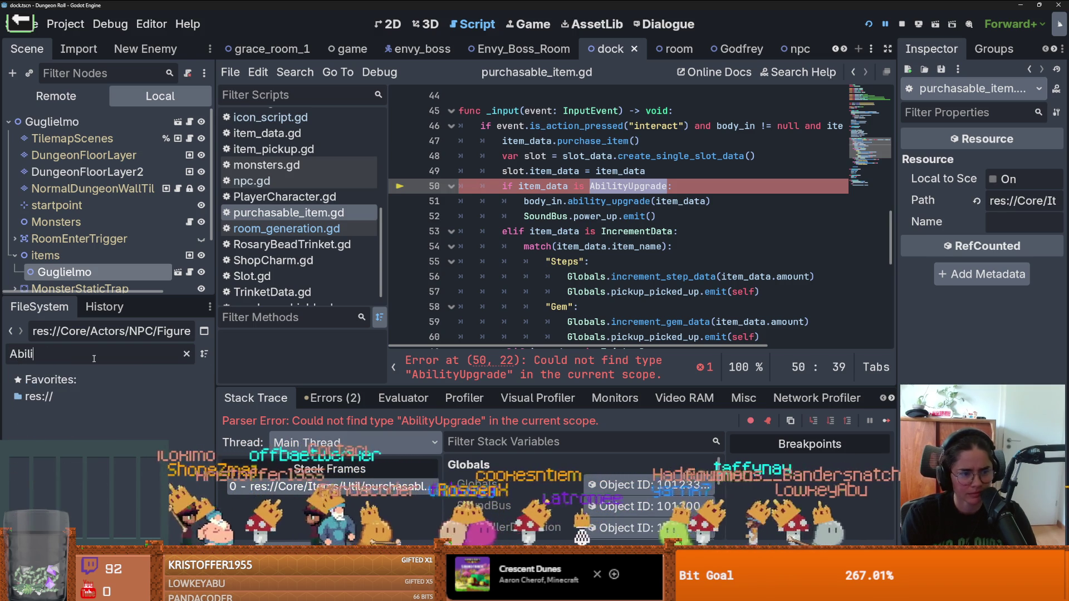
key(BackSpace)
key(BackSpace)
key(BackSpace)
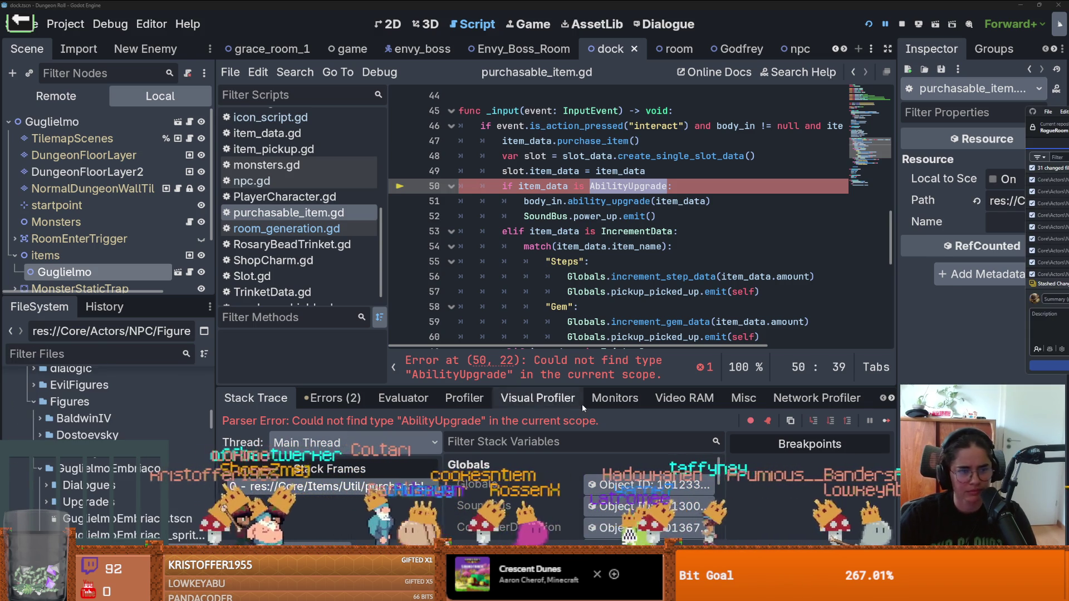
key(super+shift+Left)
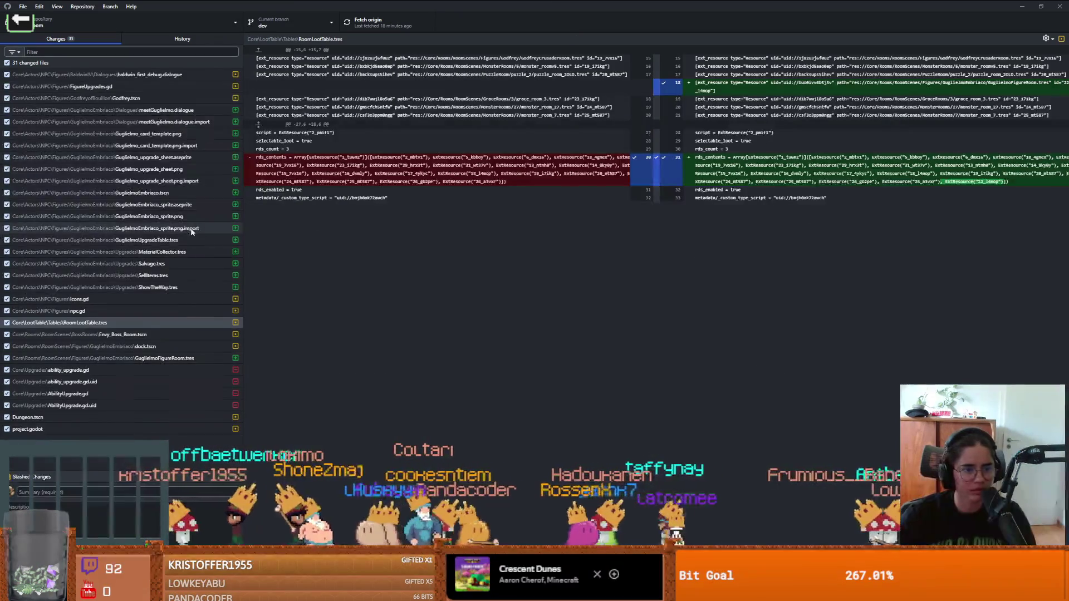
- Compare the ability_upgrade.gd.uid, AbilityUpgrade.gd and AbilityUpgrade.gd.uid diffs, confirming AbilityUpgrade.gd's deletion
click(125, 380)
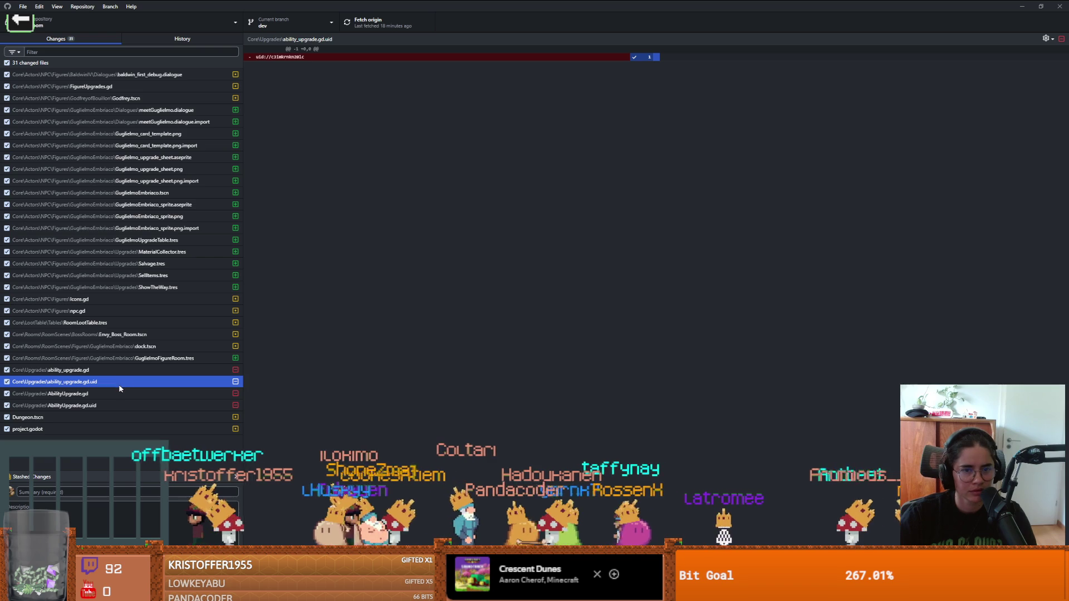
click(118, 392)
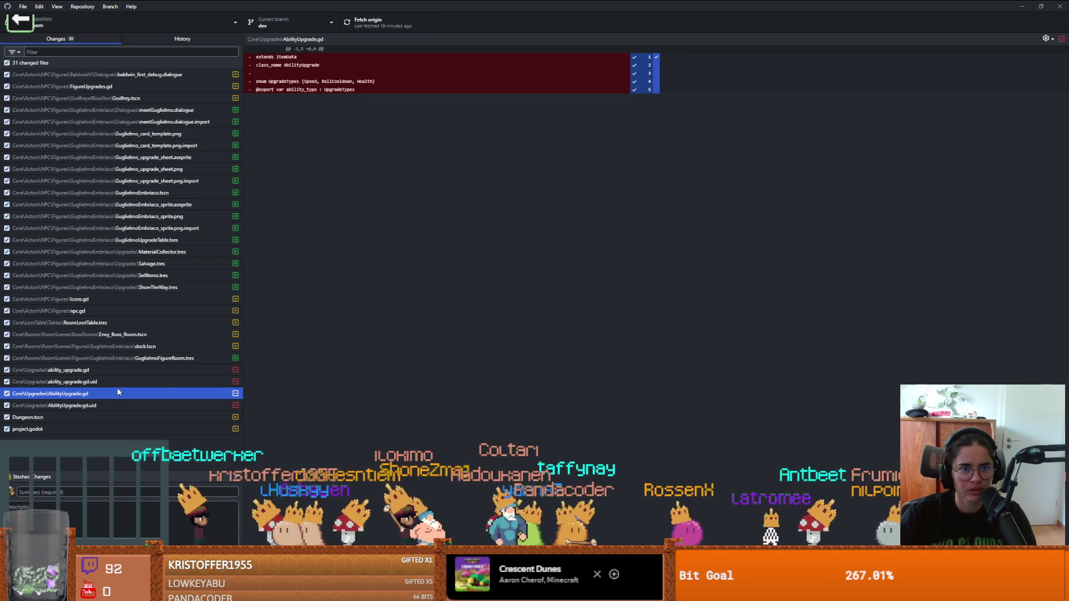
click(116, 400)
click(115, 395)
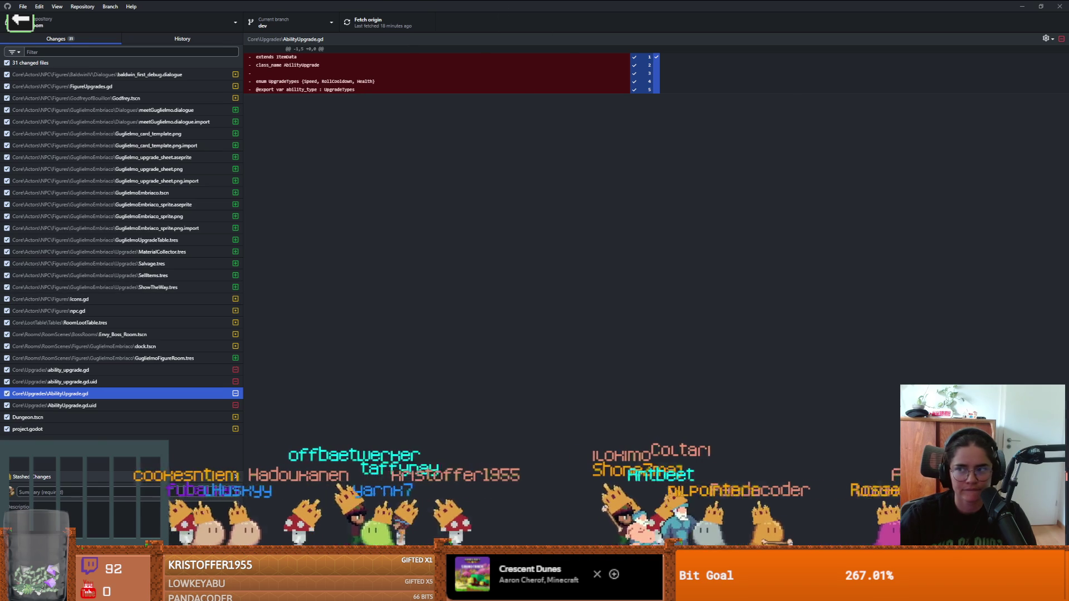
key(alt+Tab)
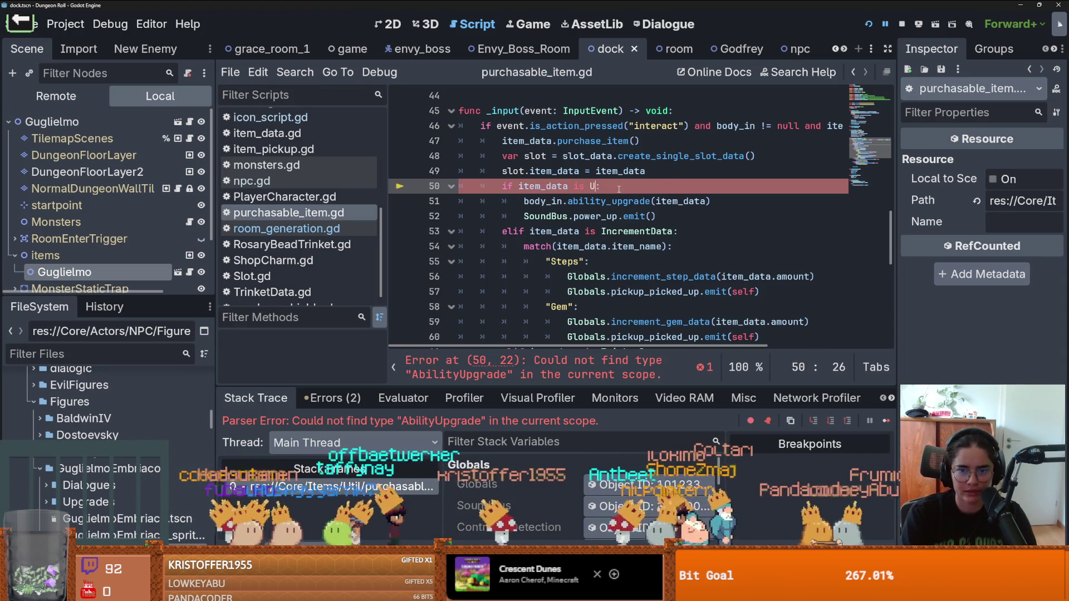
- Delete the AbilityUpgrade branch on lines 50–52 of purchasable_item.gd
text(p)
drag(723, 216, 459, 193)
key(BackSpace)
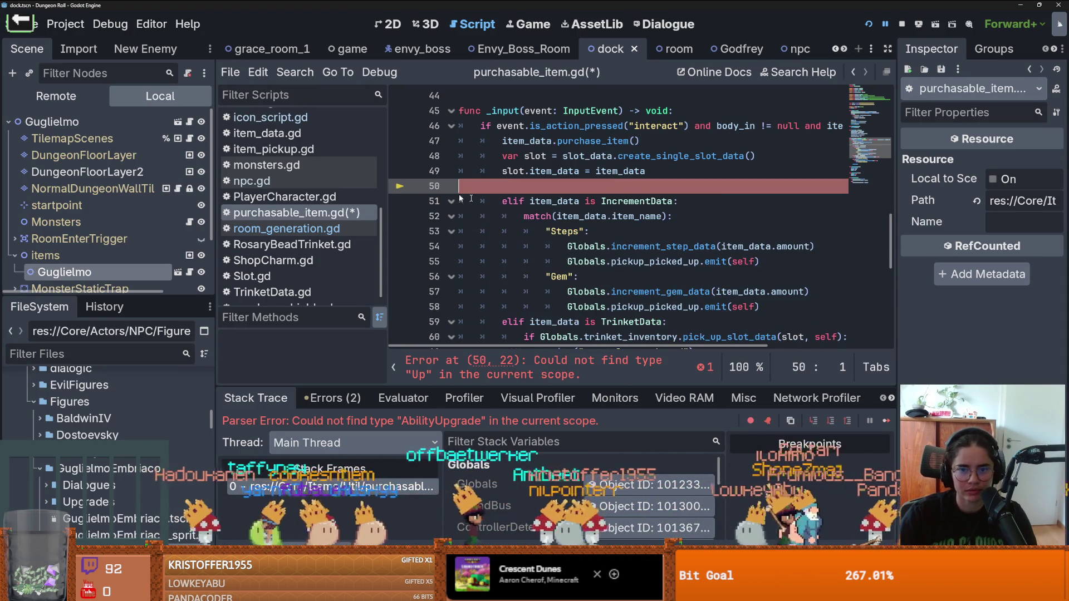
- Change elif to if on the IncrementData check, save, and relaunch the game
click(546, 200)
key(Home)
key(Delete)
key(Delete)
key(Delete)
text(if)
click(530, 177)
key(ctrl+s)
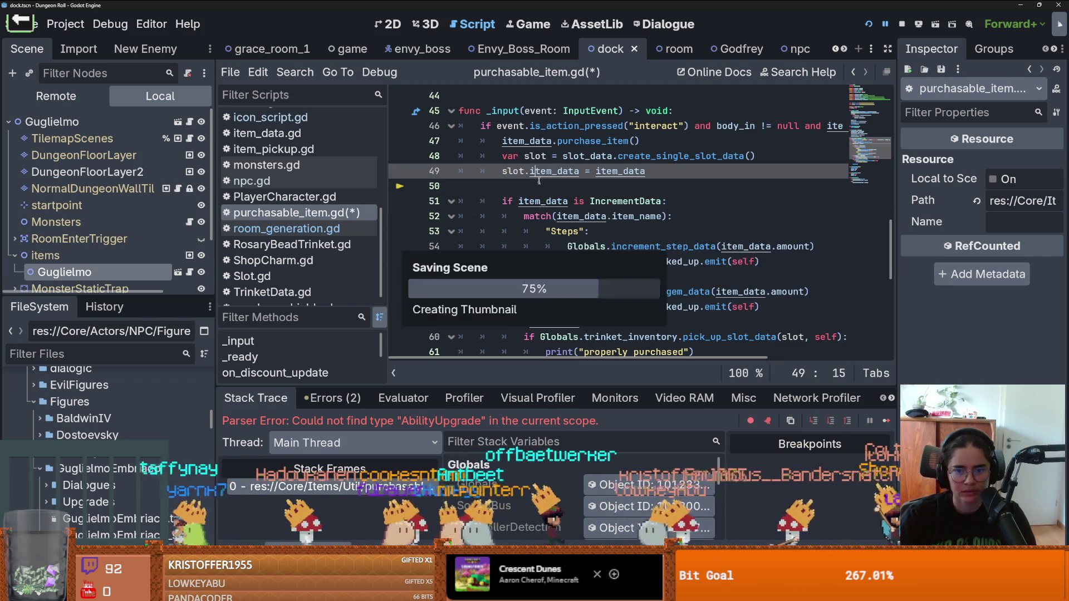
scroll(640, 236, down, 5)
scroll(640, 236, up, 4)
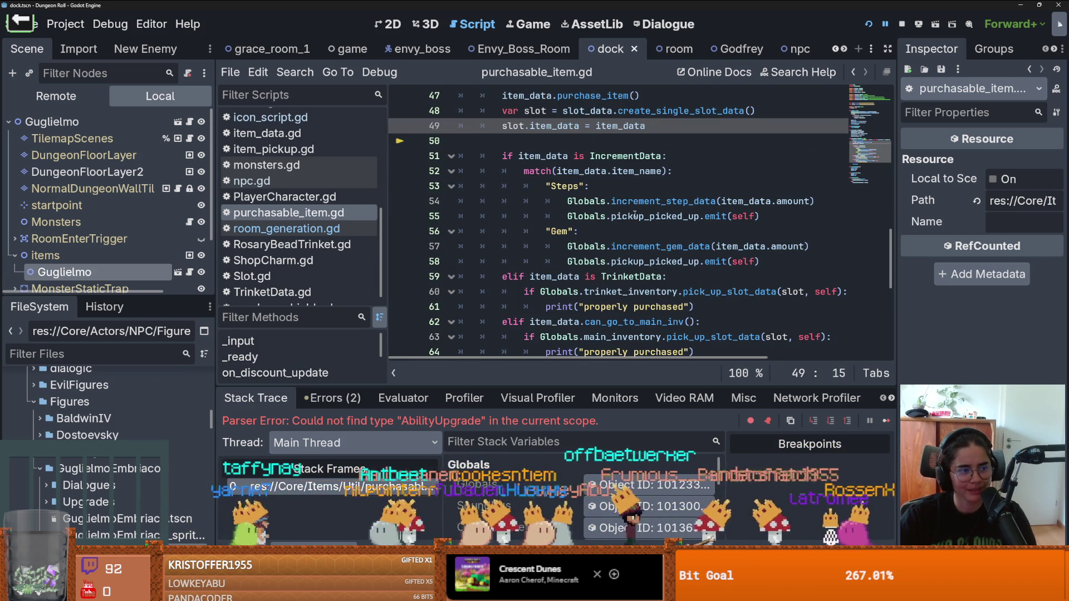
click(757, 200)
key(ctrl+s)
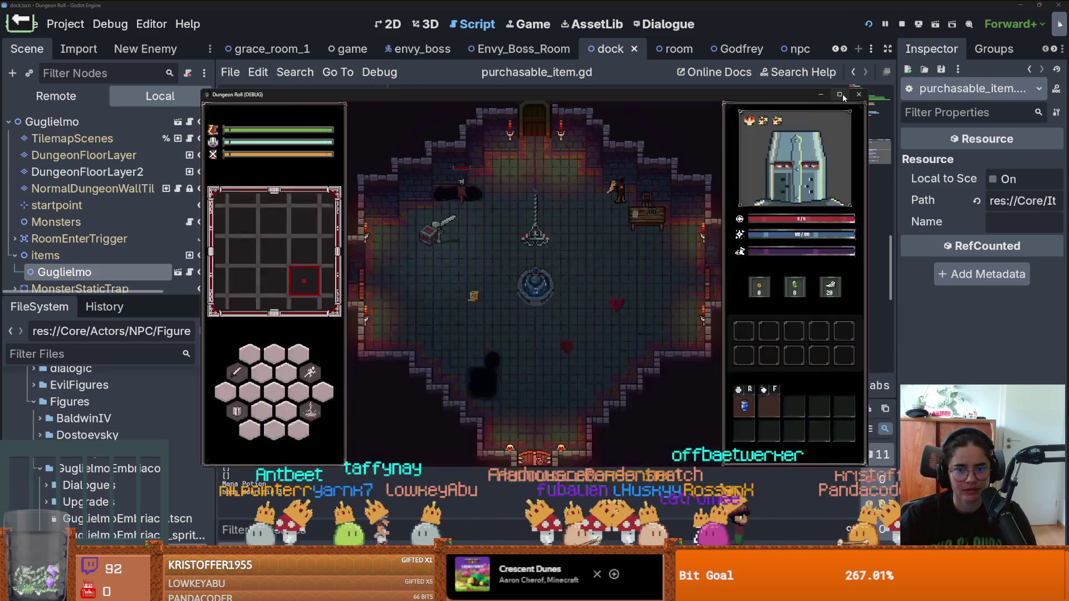
- Maximize the game window, enable the debug room list, and enter the bridge room
click(840, 94)
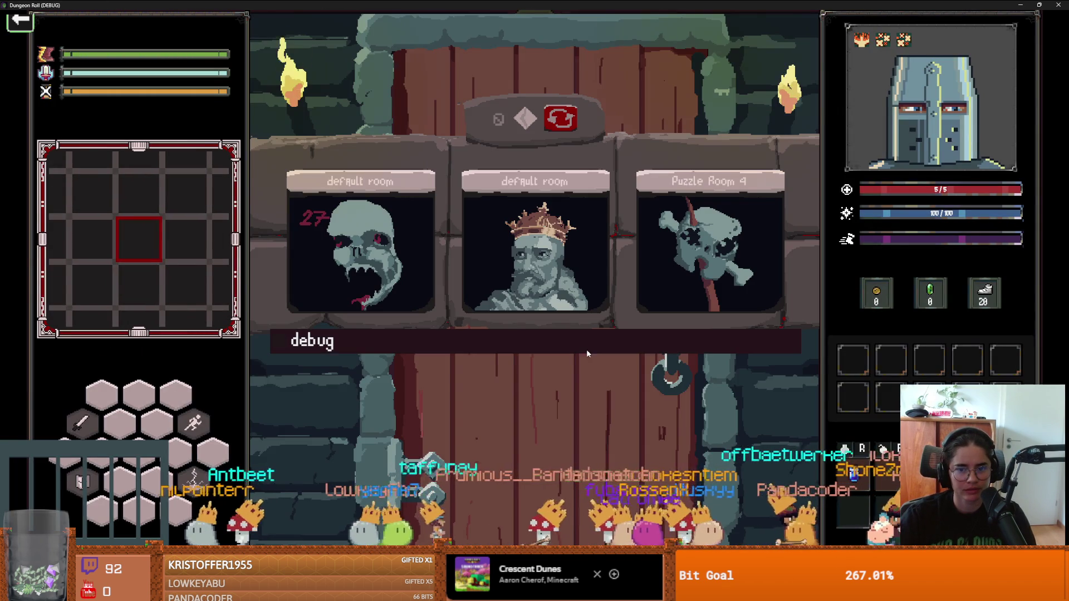
click(587, 345)
click(700, 522)
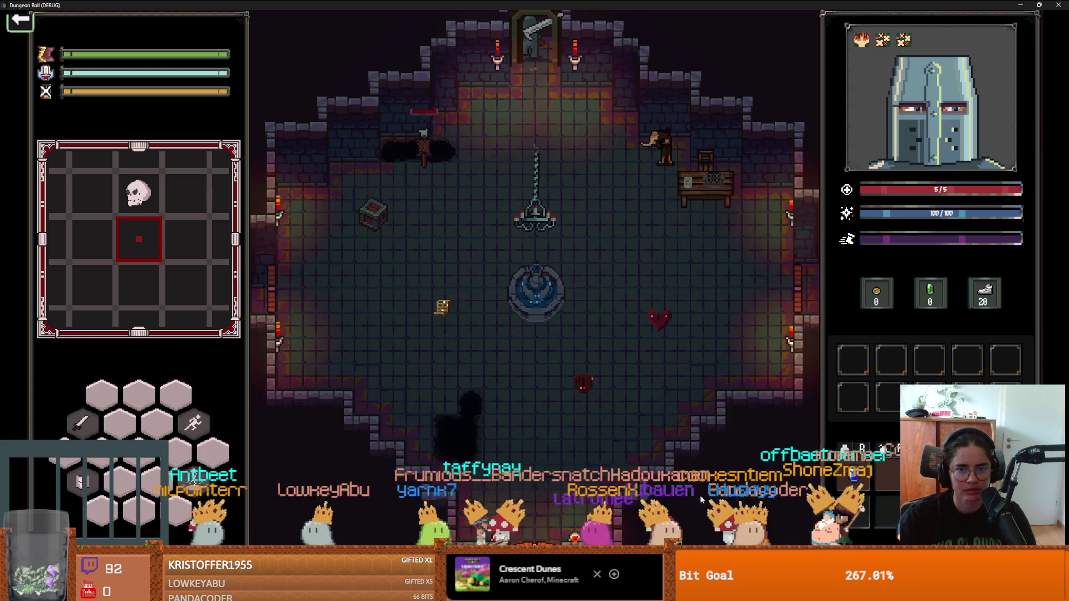
- Walk the knight to Guglielmo, talk to him, and pick the Upgrades option
key(w)
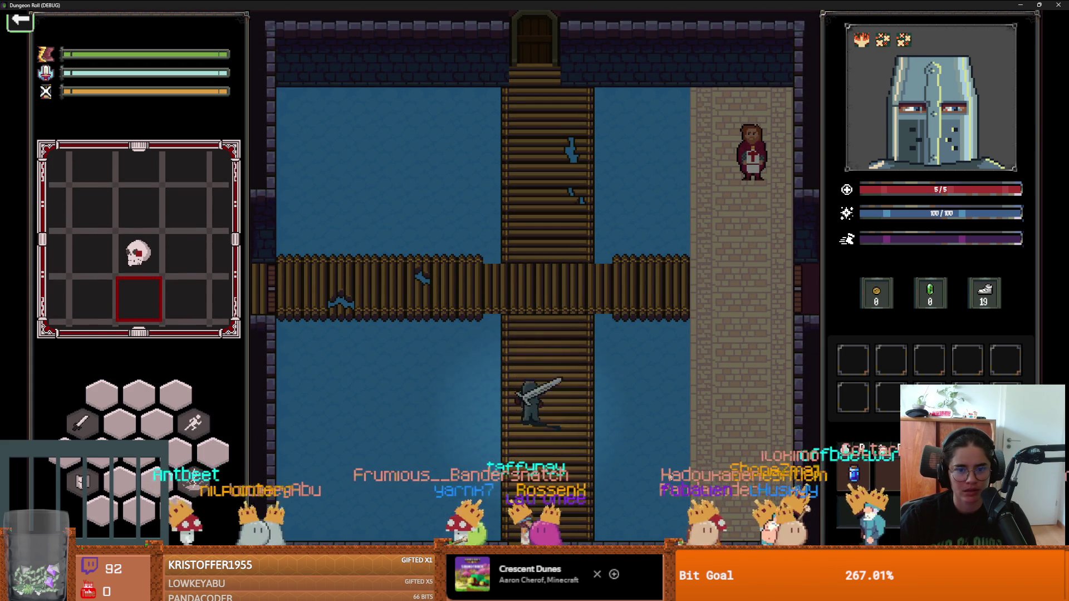
key(d)
key(w)
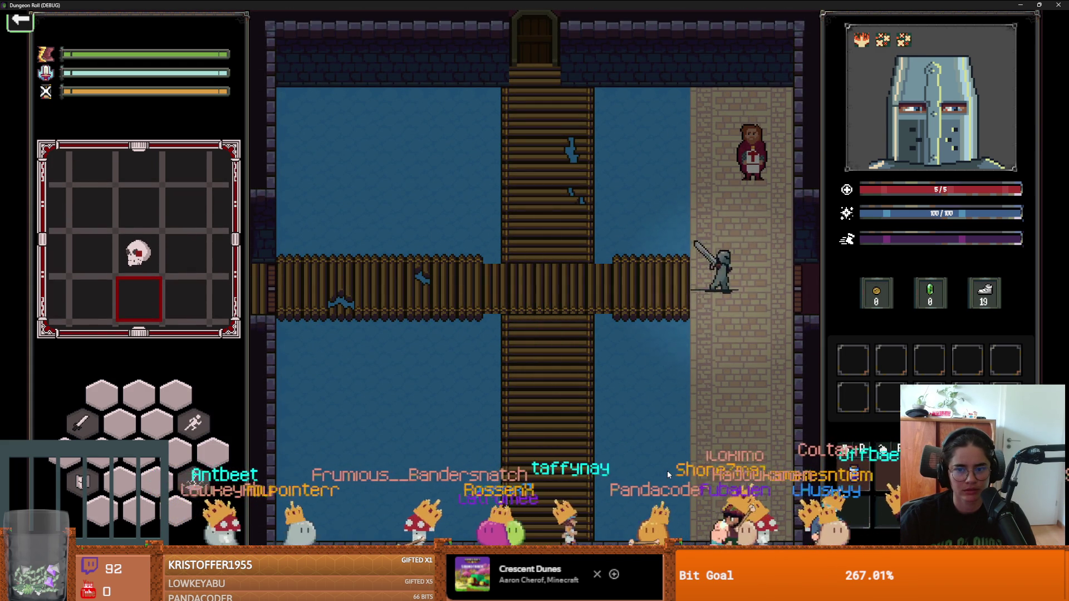
key(e)
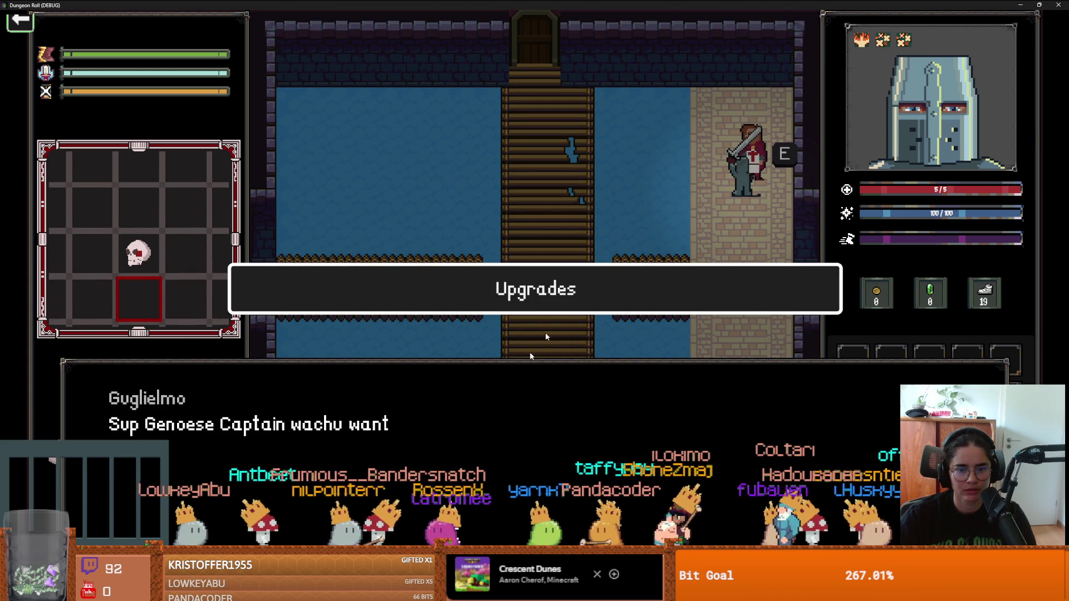
click(573, 293)
click(512, 424)
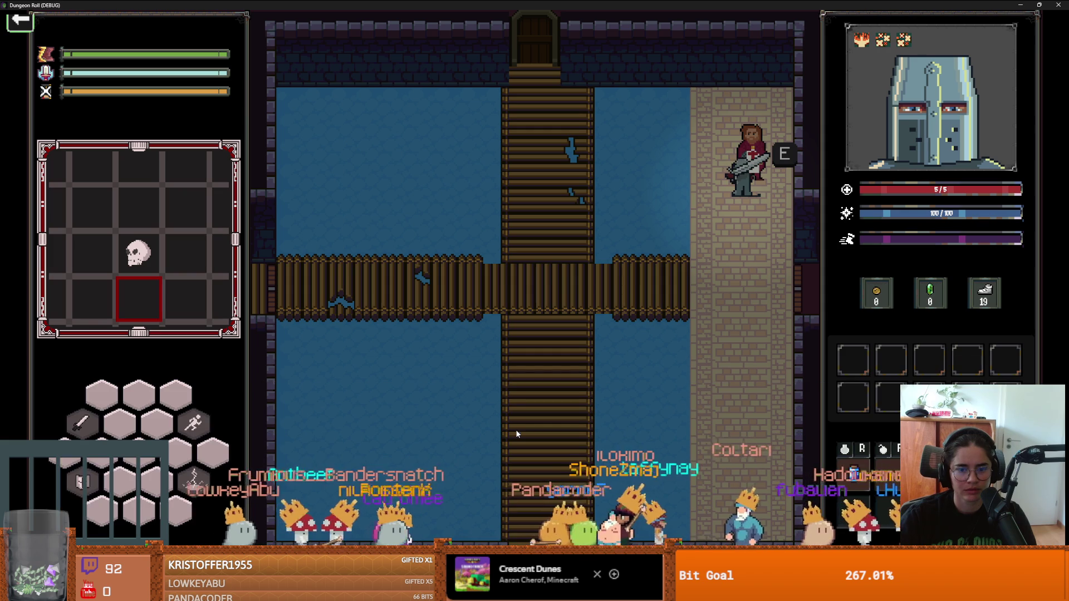
key(super+Down)
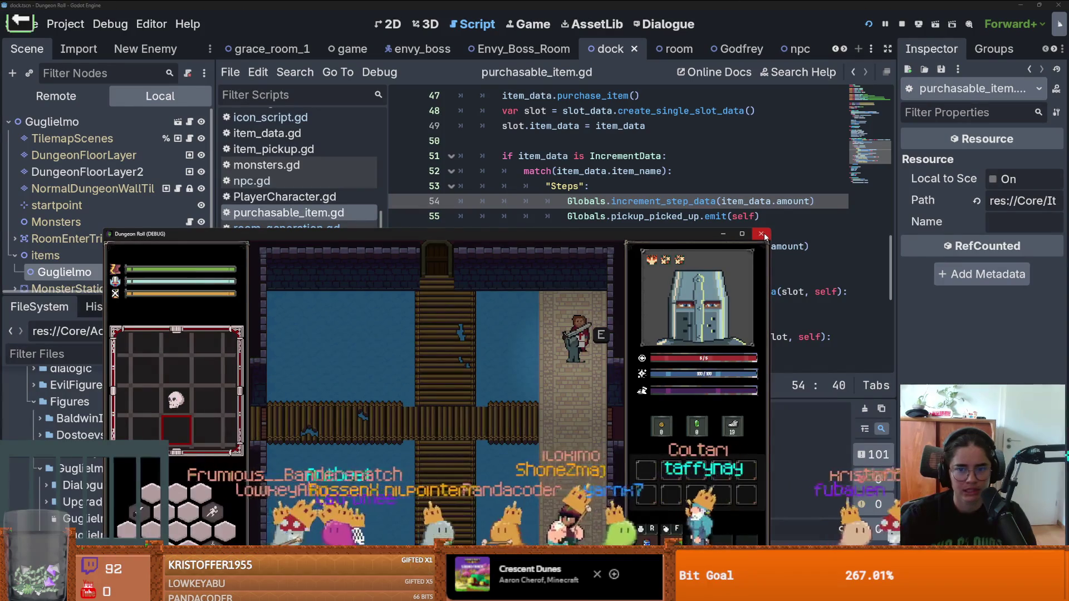
- Close the running game and open the Guglielmo scene with its meetGuglielmo timeline
click(761, 233)
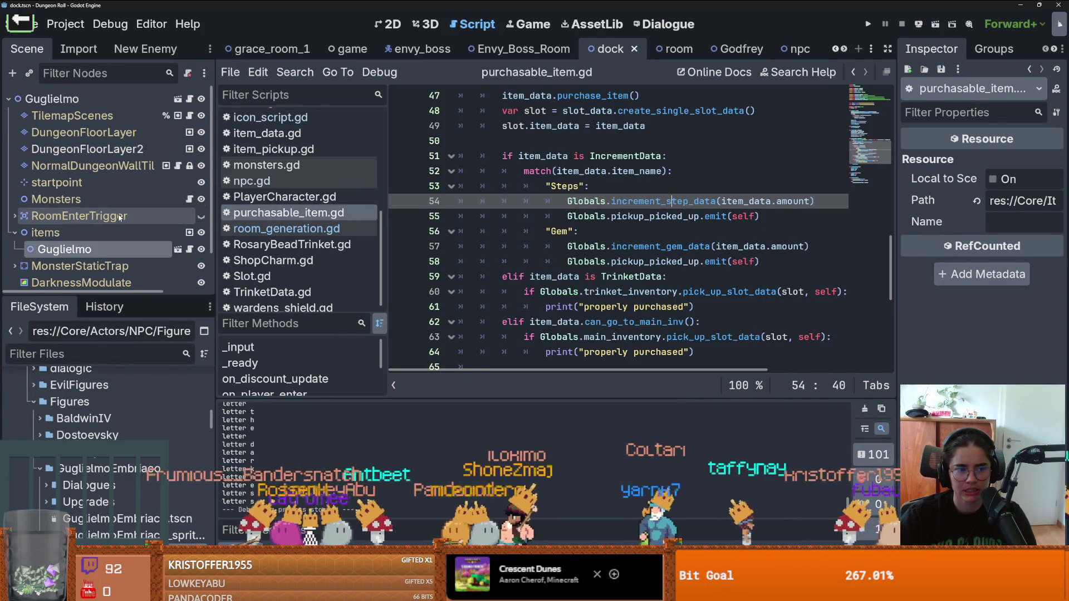
click(45, 232)
click(111, 248)
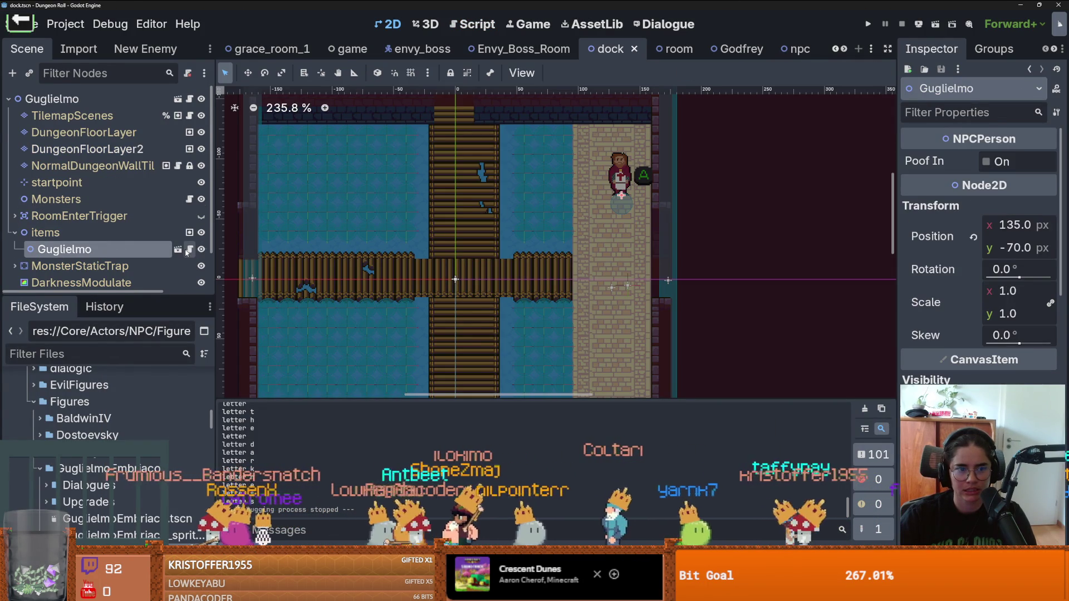
click(177, 249)
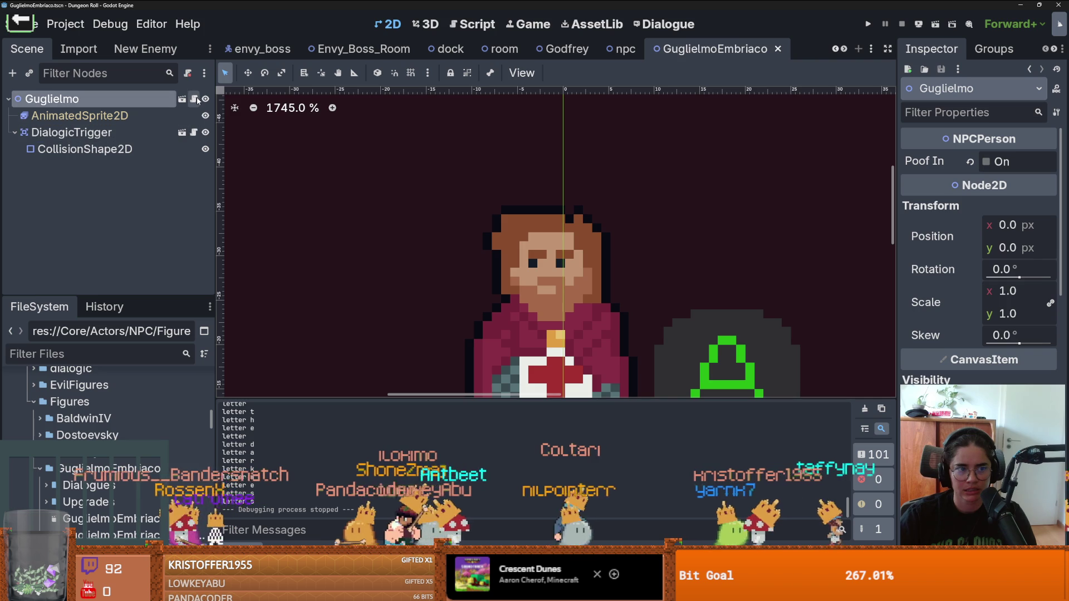
click(659, 27)
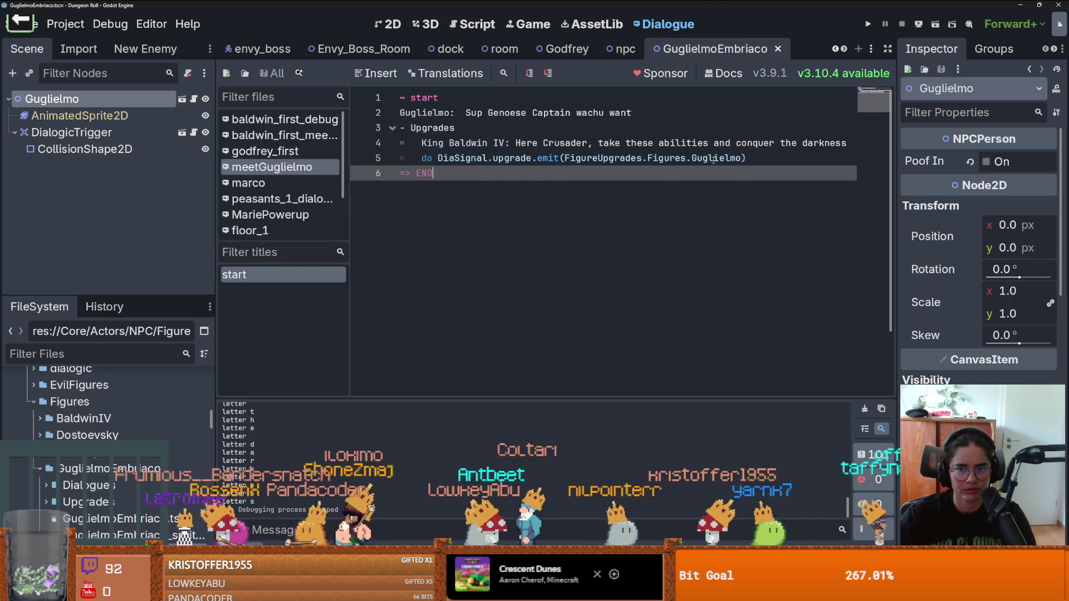
- Trace the DiaSignal connection, on_upgrade function and personUpgrade signal in the DialogicTrigger script
double_click(488, 159)
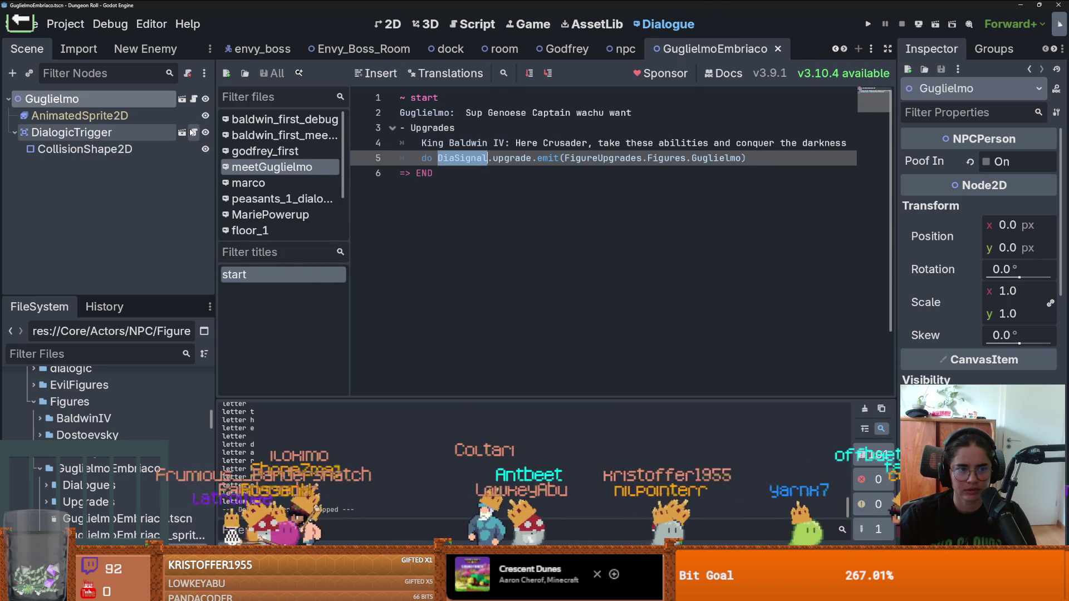
click(193, 133)
scroll(604, 217, down, 3)
click(604, 217)
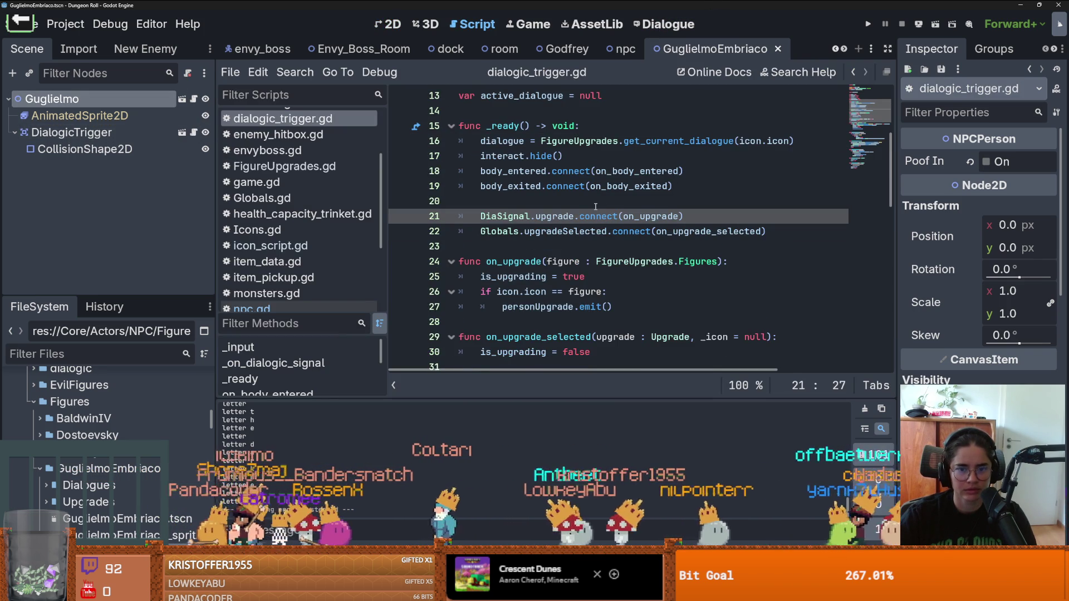
scroll(595, 206, down, 1)
double_click(526, 246)
click(572, 246)
double_click(539, 261)
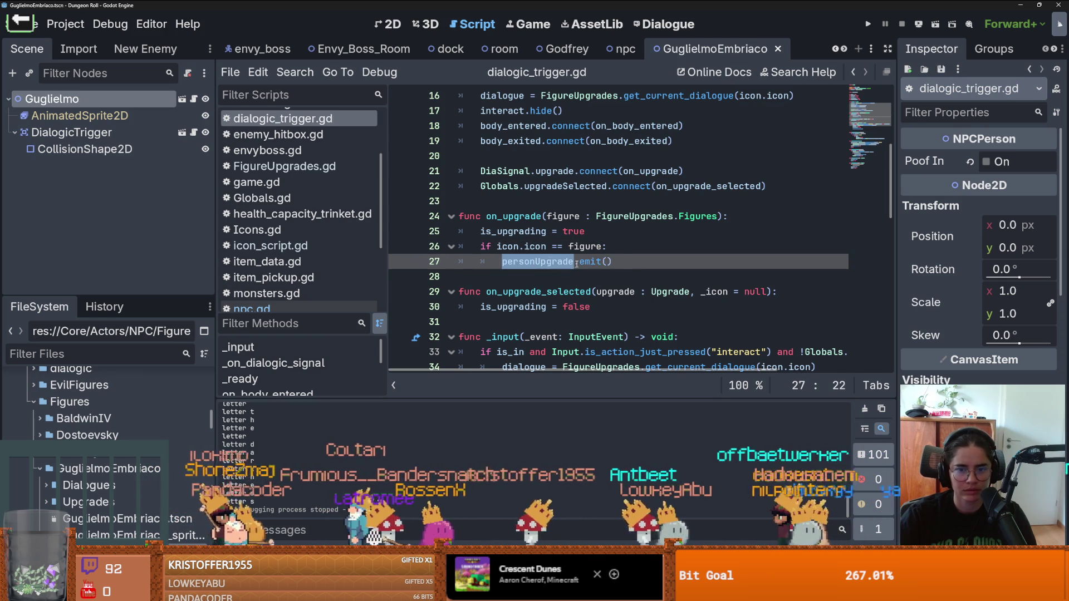
click(512, 216)
double_click(513, 216)
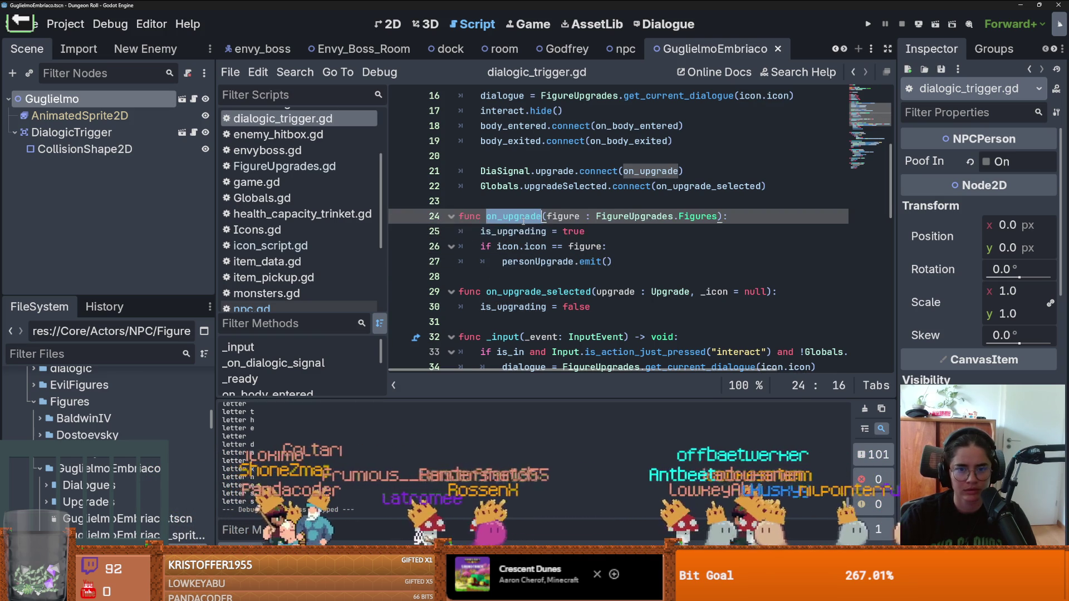
scroll(584, 235, up, 1)
scroll(549, 261, down, 1)
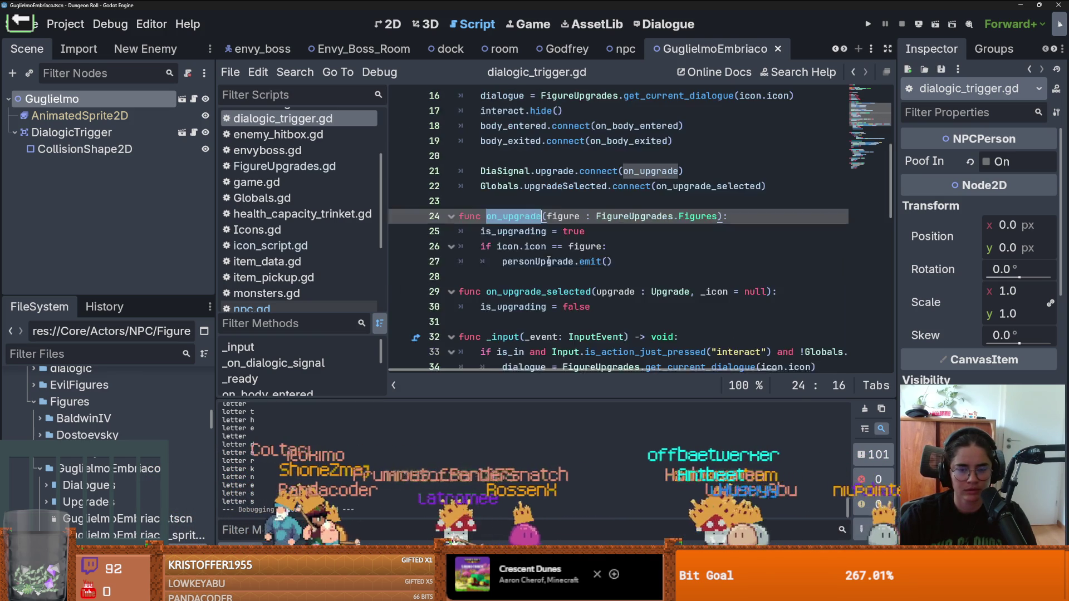
double_click(531, 261)
- Search all scripts for personUpgrade and open its connection in icon_script.gd
click(295, 71)
click(311, 167)
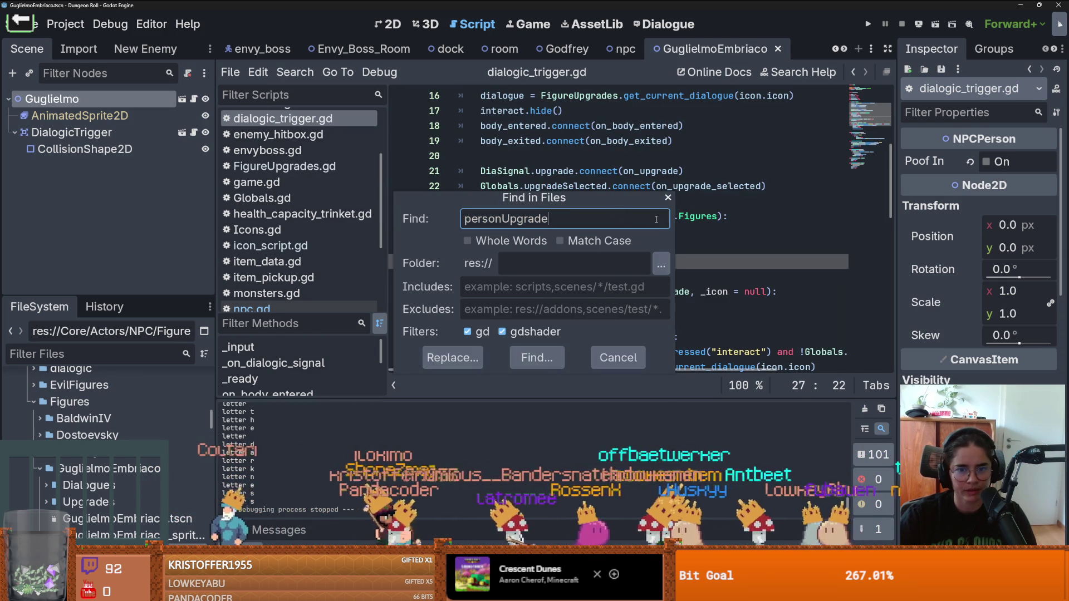
click(543, 351)
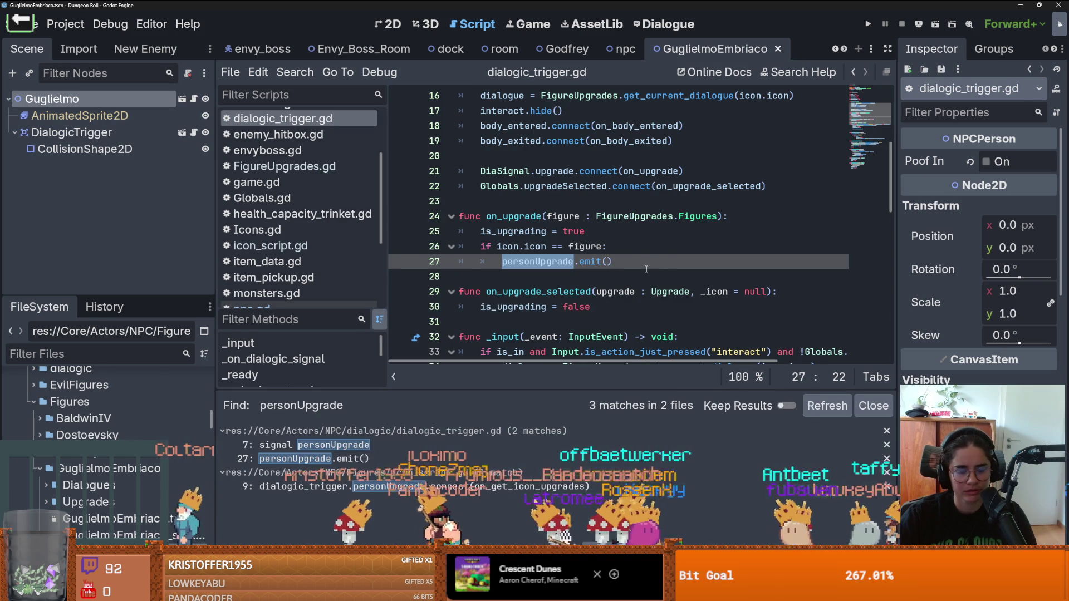
click(534, 486)
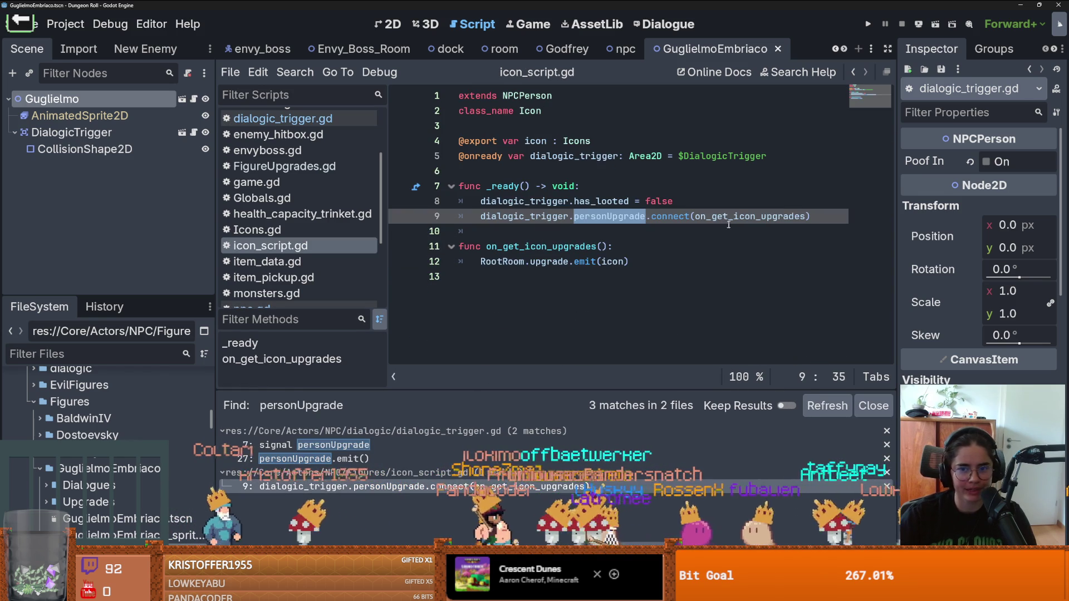
- Review the interact check and Shop-opening code in npc.gd and dialogic_trigger.gd, then return to the timeline
click(193, 98)
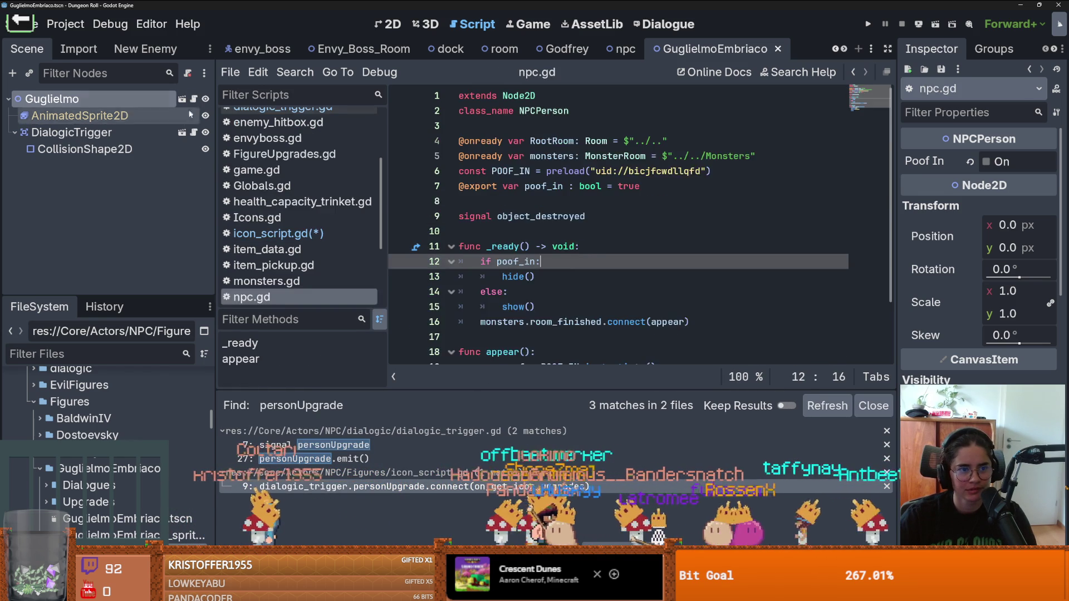
click(193, 132)
scroll(529, 267, down, 2)
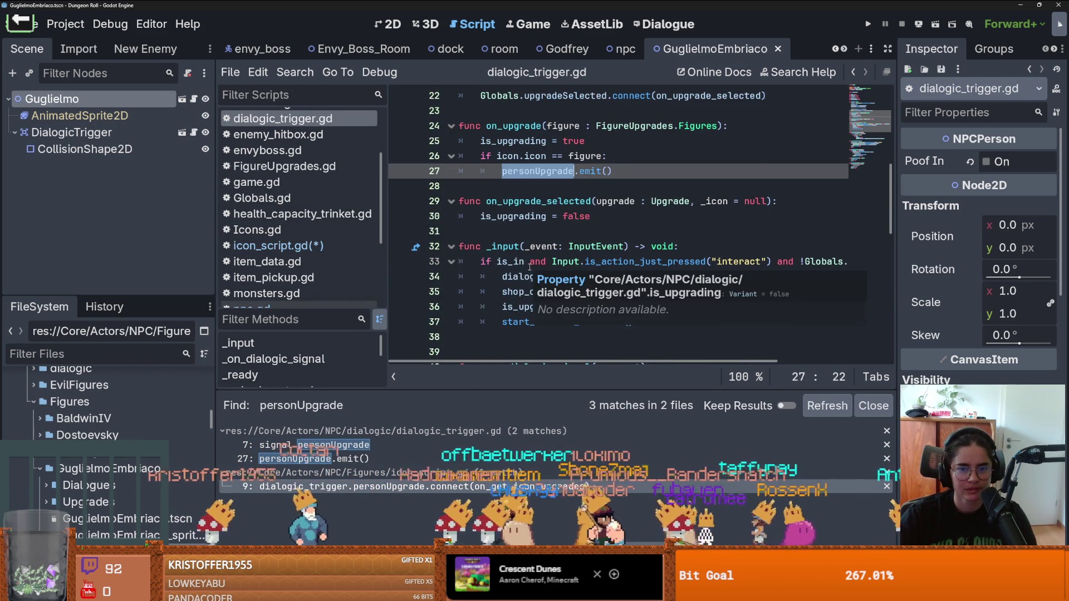
click(465, 261)
scroll(613, 267, down, 3)
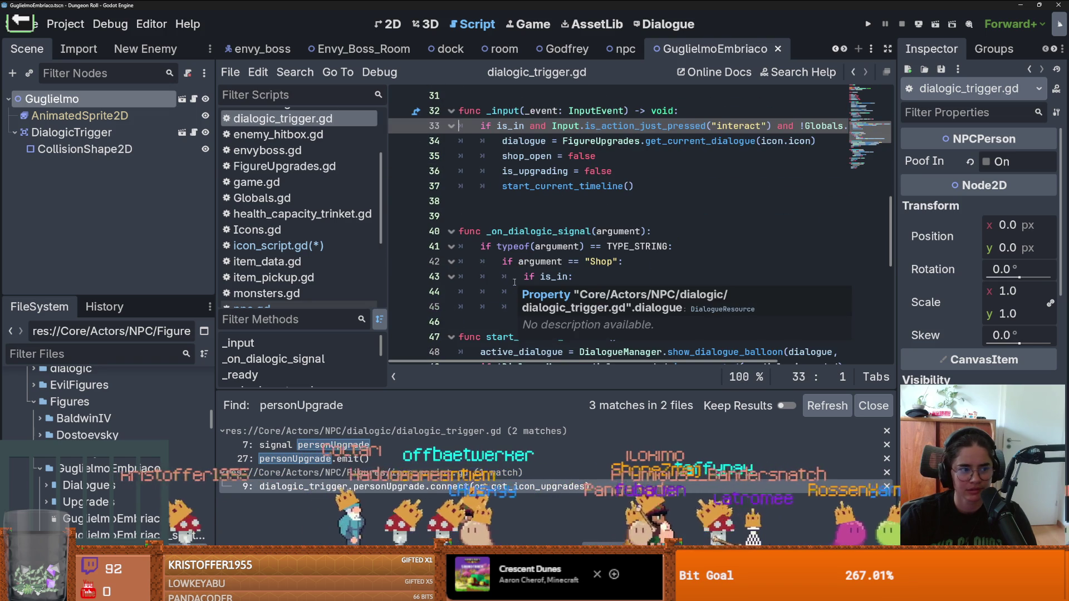
click(657, 262)
click(657, 306)
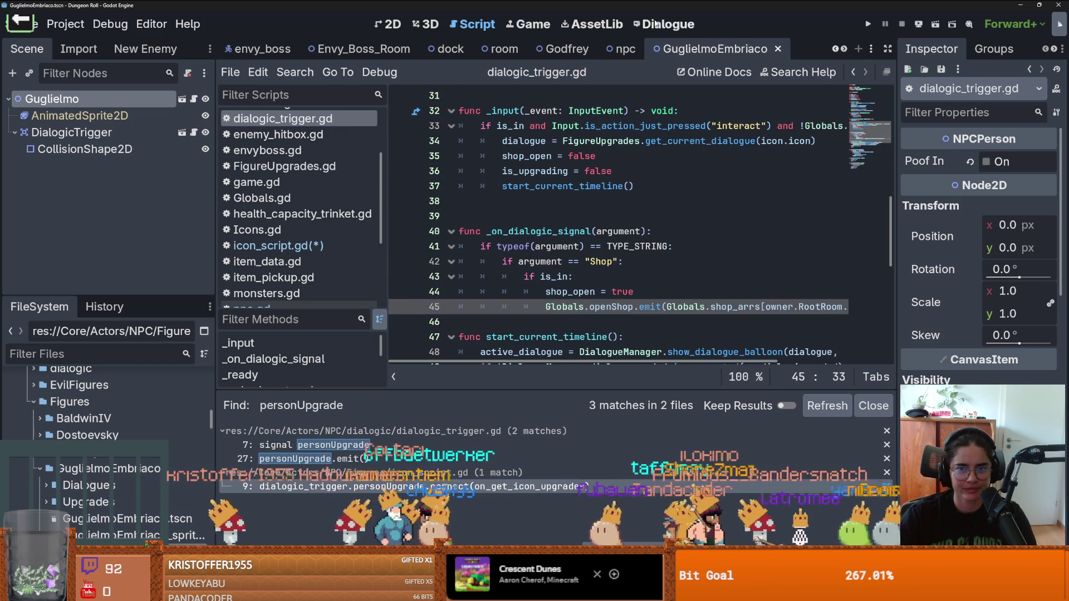
click(663, 24)
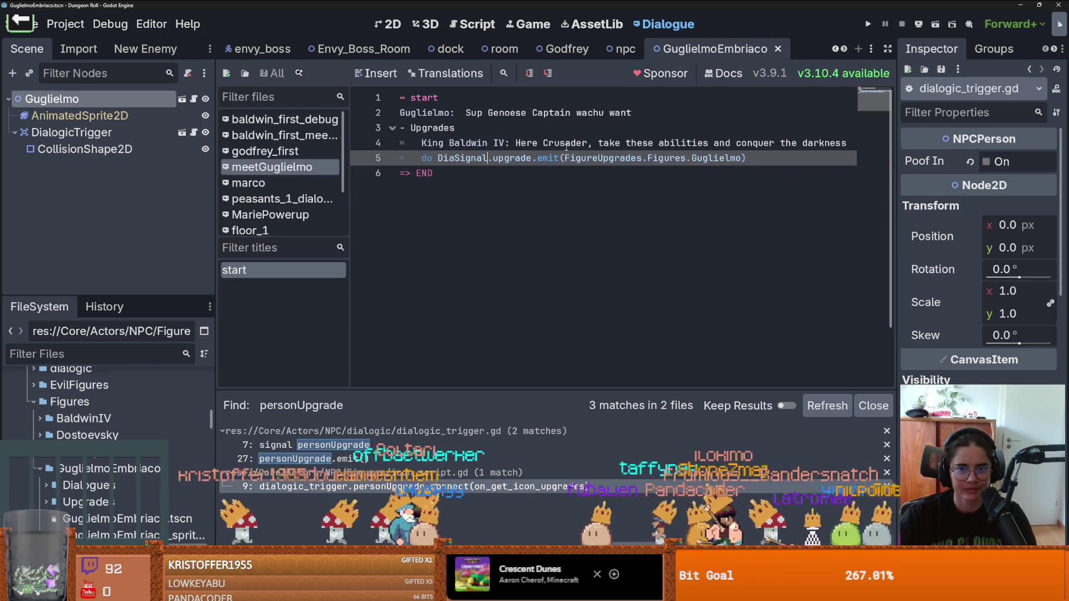
- Replace King Baldwin IV with Guglielmo as speaker of the Upgrades line and save
click(445, 143)
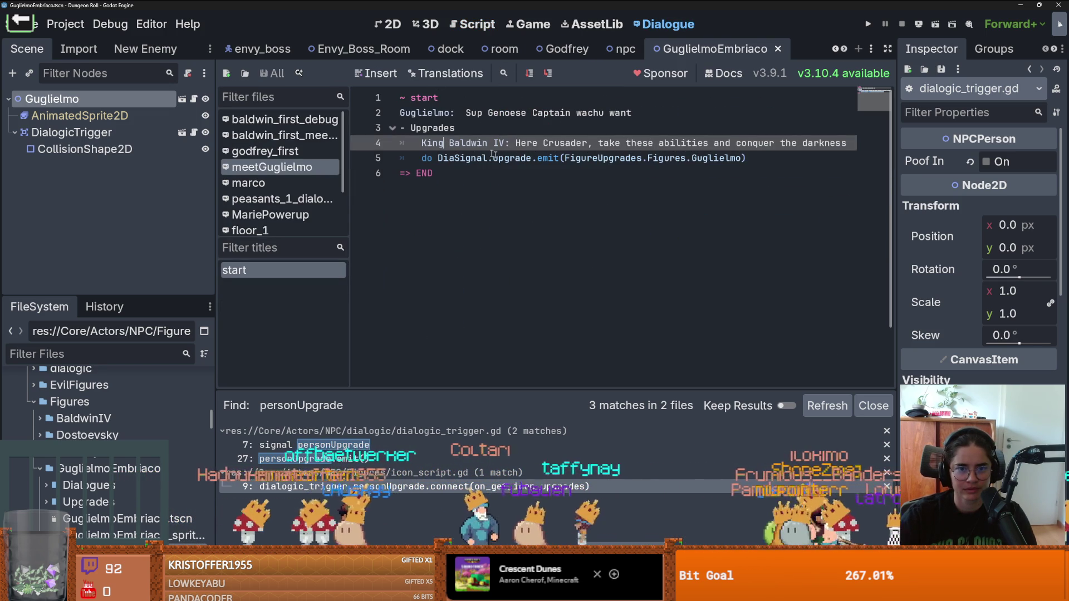
click(466, 113)
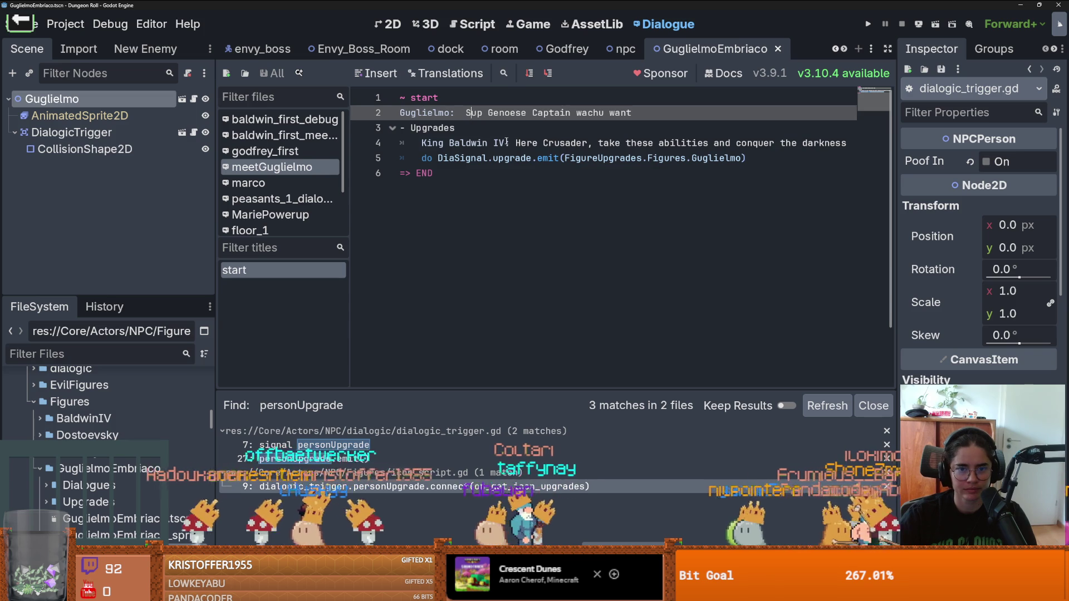
drag(450, 113, 347, 105)
key(ctrl+c)
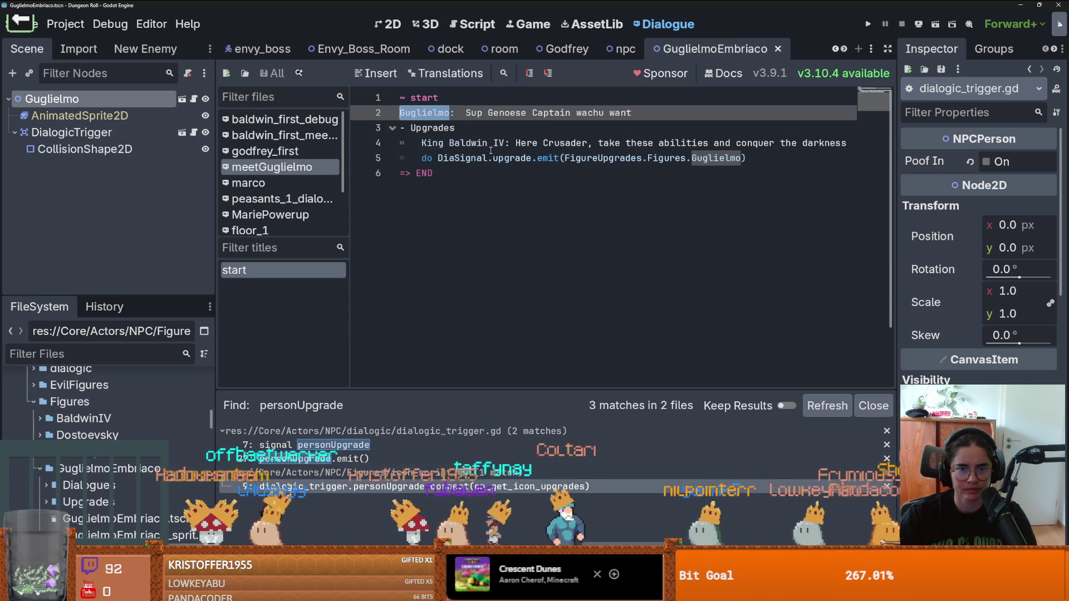
drag(505, 144, 421, 143)
key(ctrl+v)
key(ctrl+s)
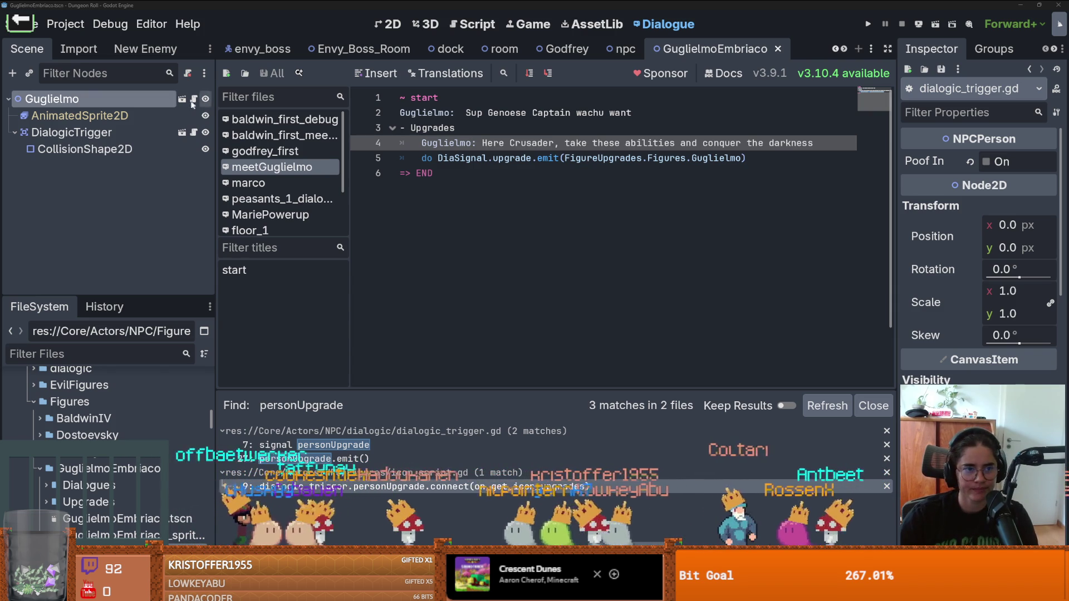
click(191, 133)
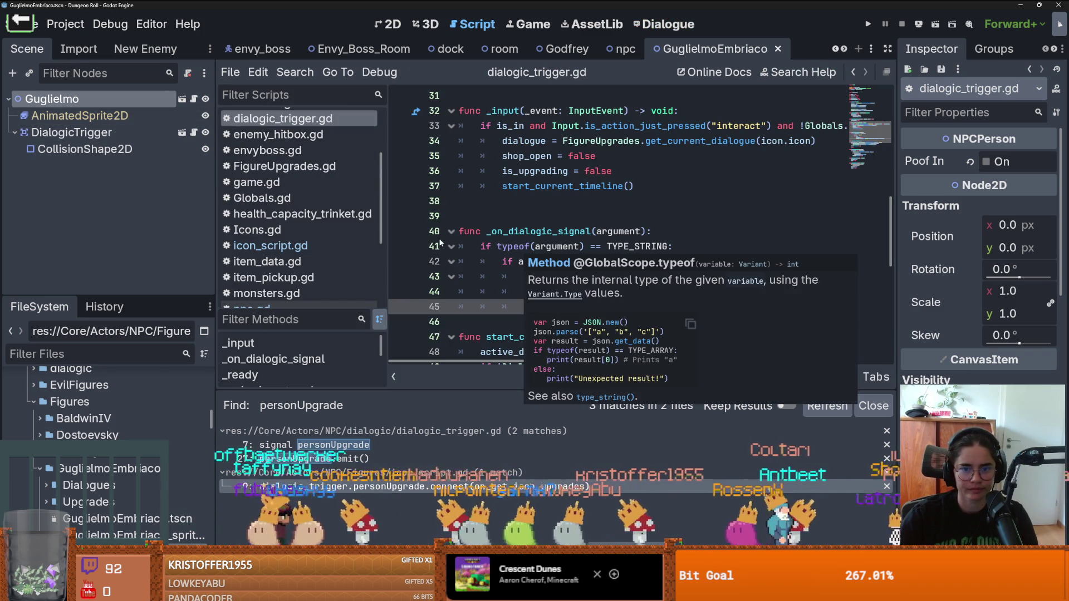
- Review the interact check on line 33 and every use of is_upgrading in dialogic_trigger.gd
click(539, 246)
scroll(539, 246, up, 2)
click(554, 219)
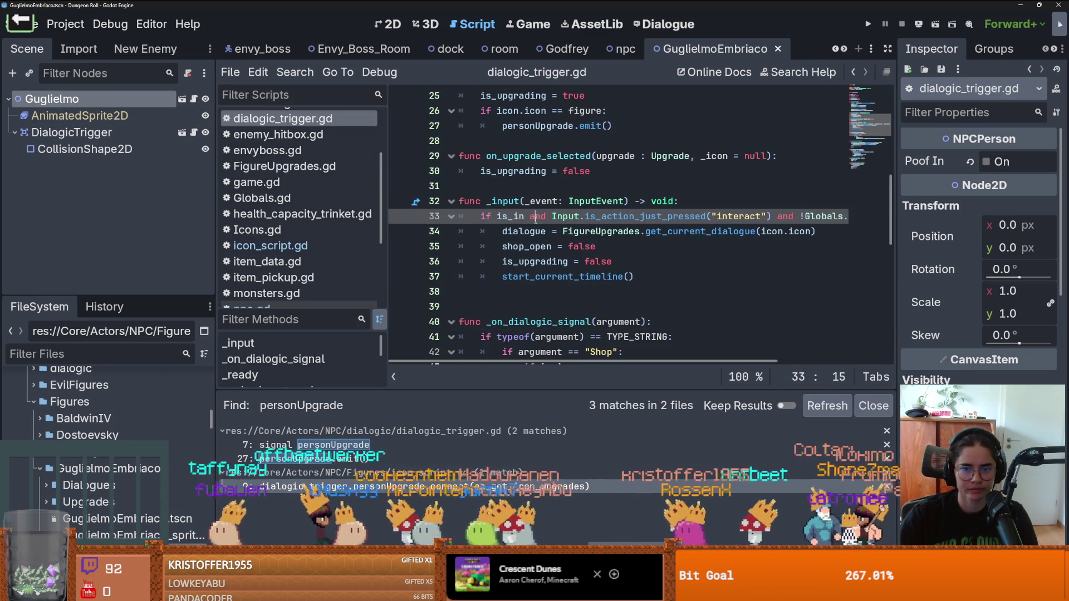
scroll(555, 268, up, 1)
scroll(555, 268, up, 3)
scroll(556, 259, up, 1)
scroll(544, 265, down, 1)
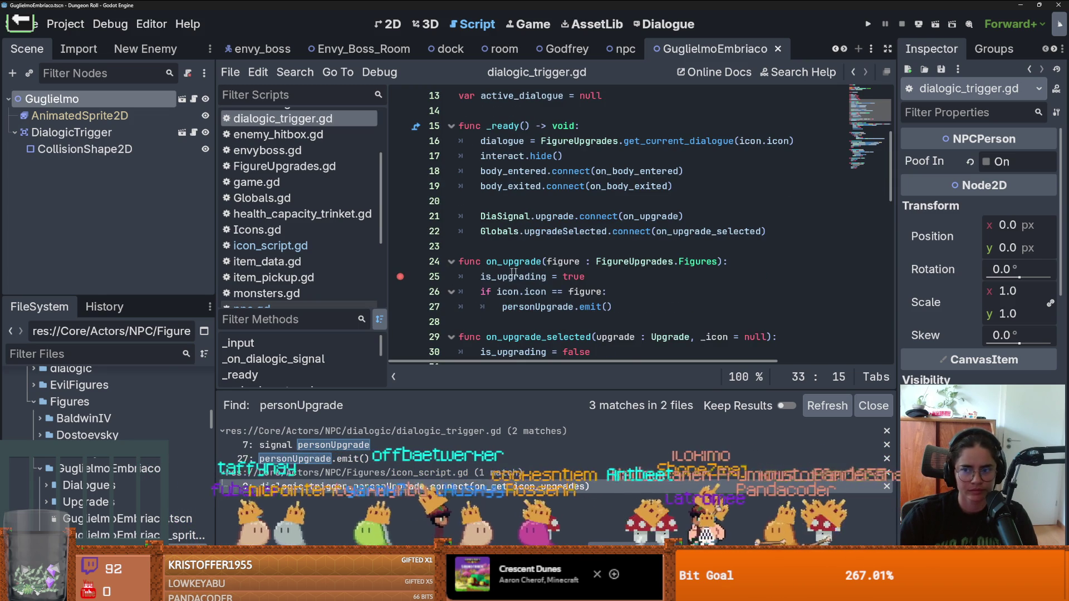
click(524, 276)
scroll(524, 276, up, 4)
scroll(524, 277, down, 7)
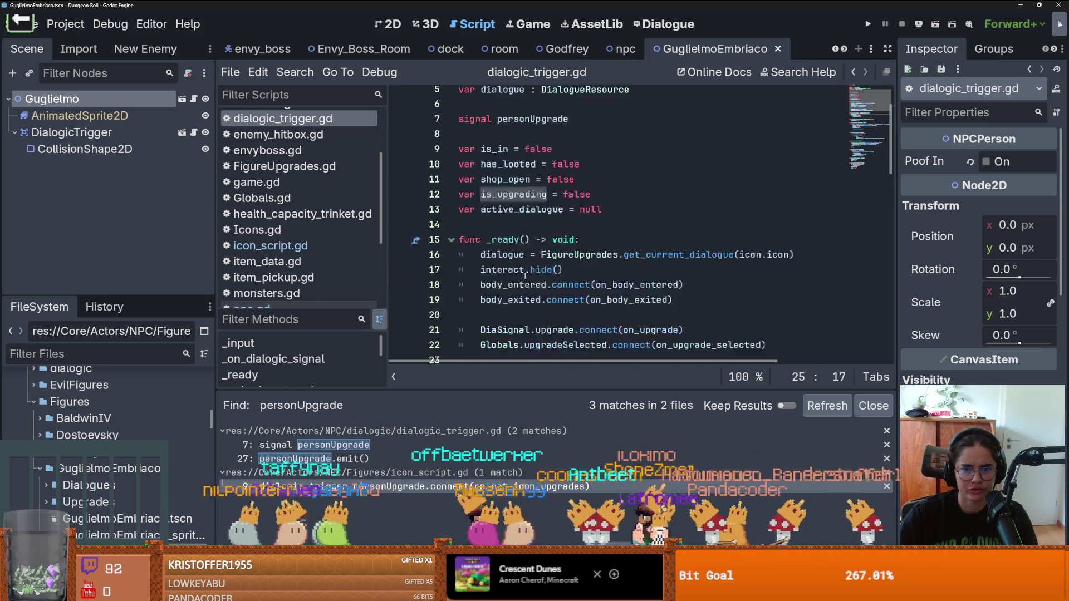
scroll(524, 276, down, 8)
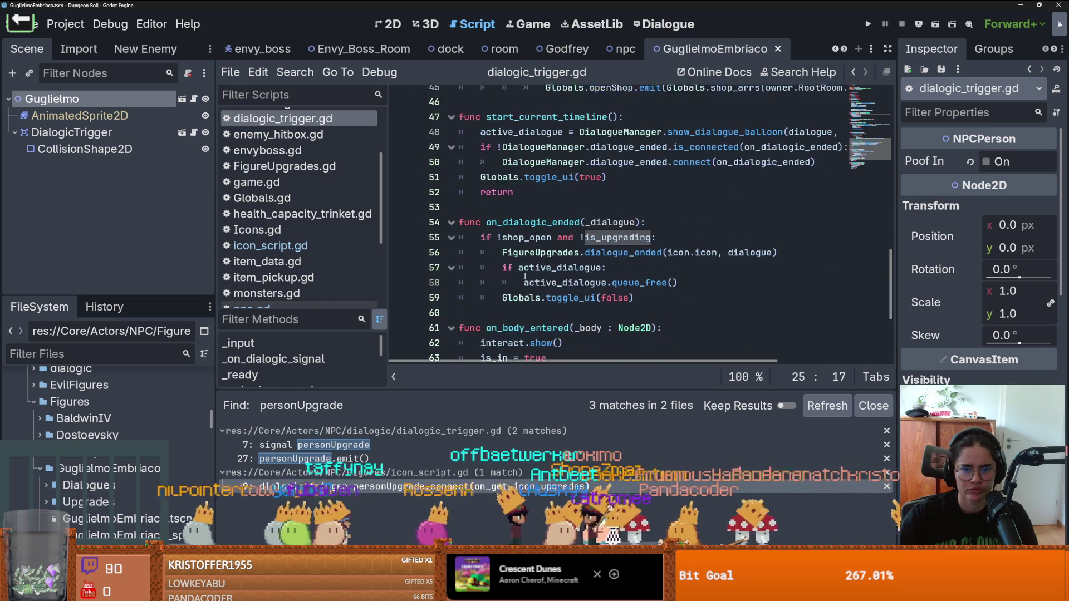
scroll(523, 276, up, 6)
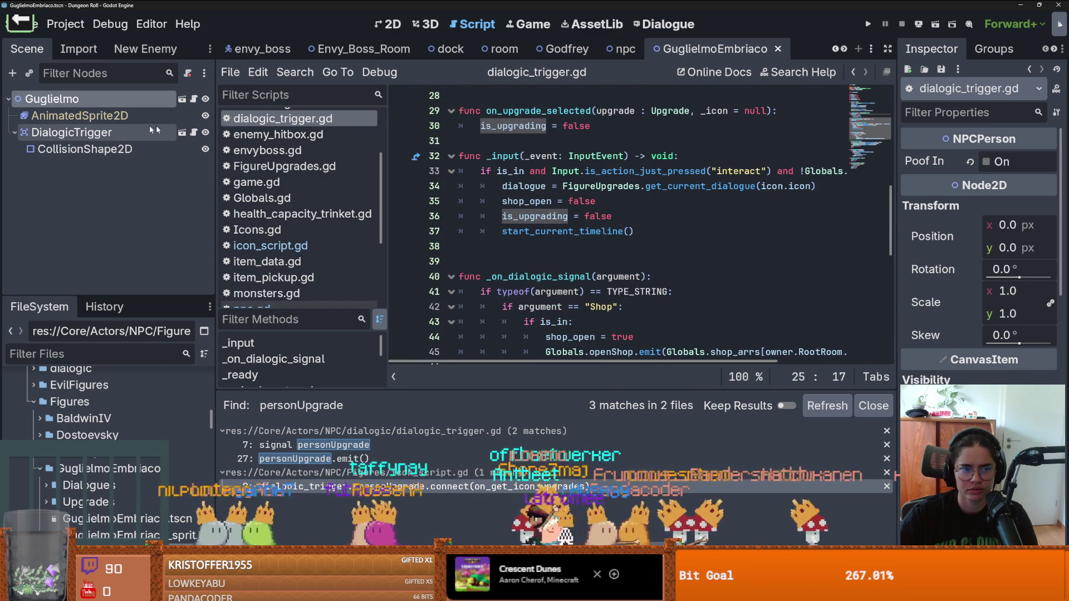
- Check the Guglielmo node's npc.gd script, return to the DialogicTrigger script, and save
click(195, 100)
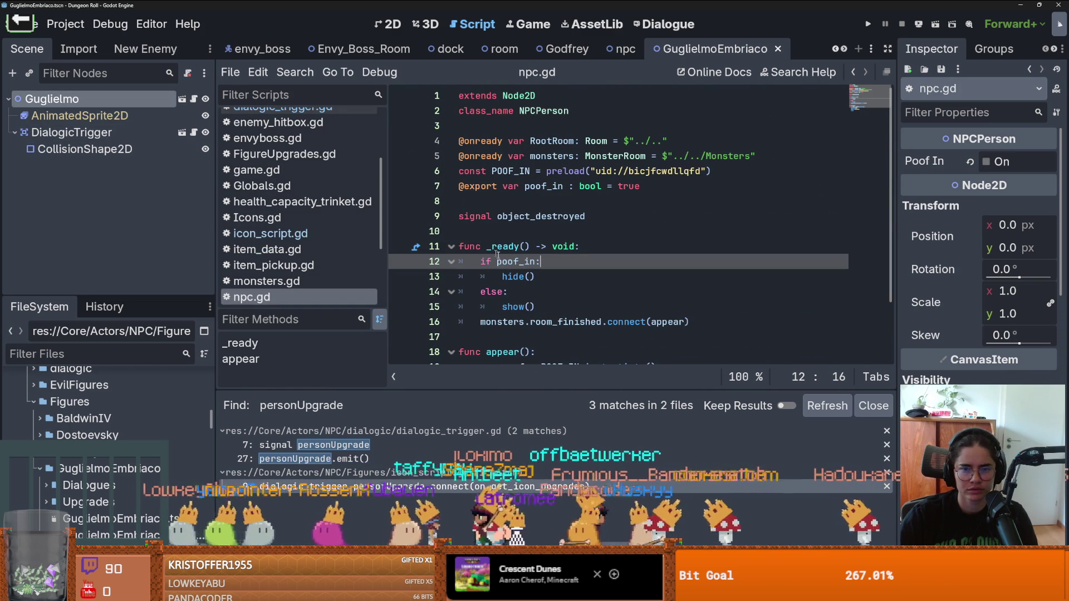
scroll(497, 254, down, 3)
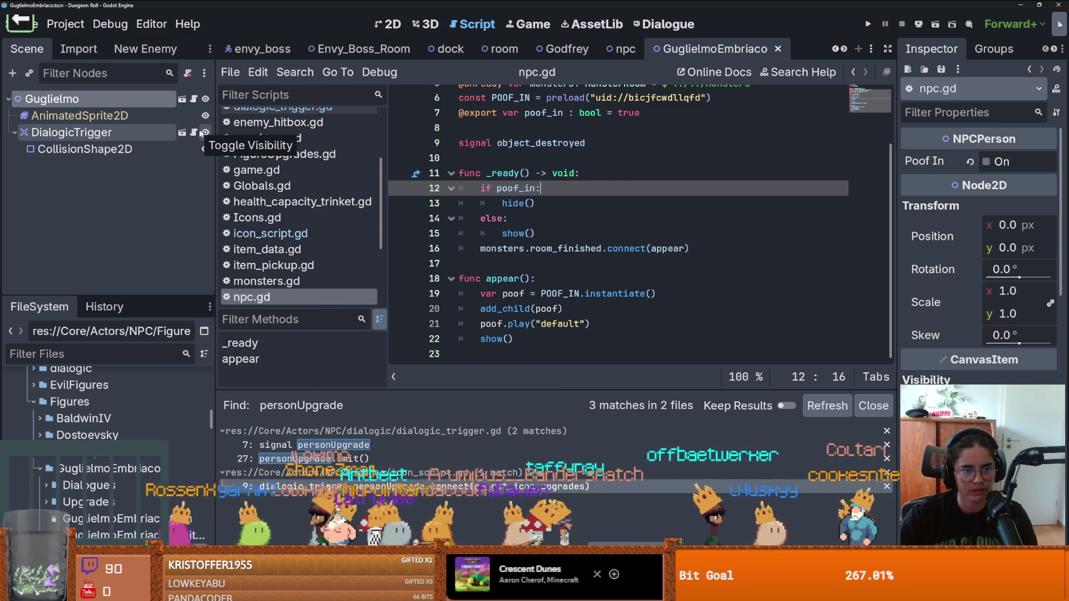
click(194, 132)
key(ctrl+s)
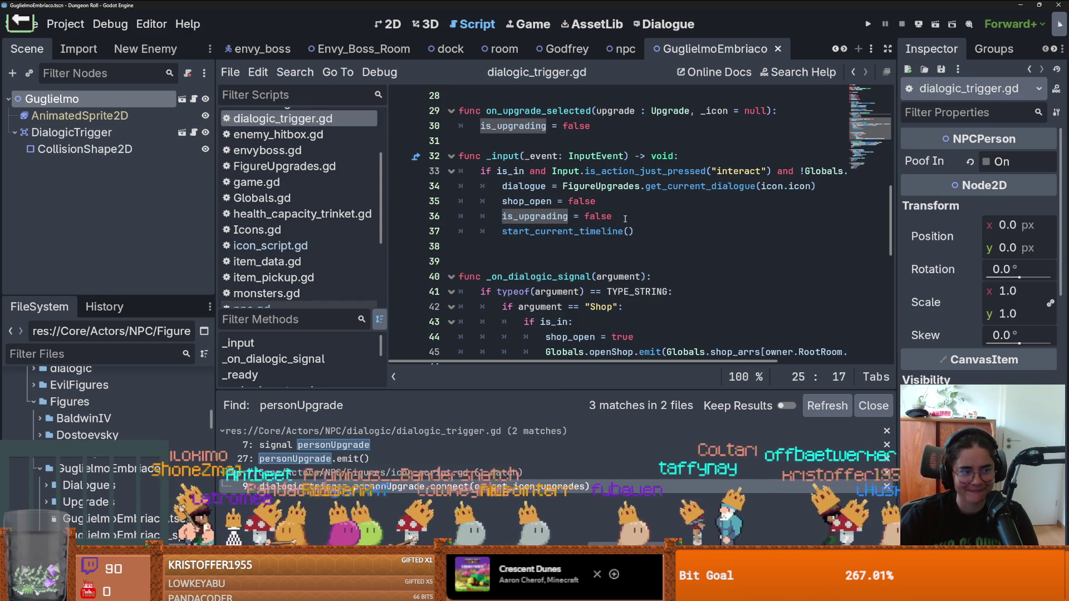
click(605, 170)
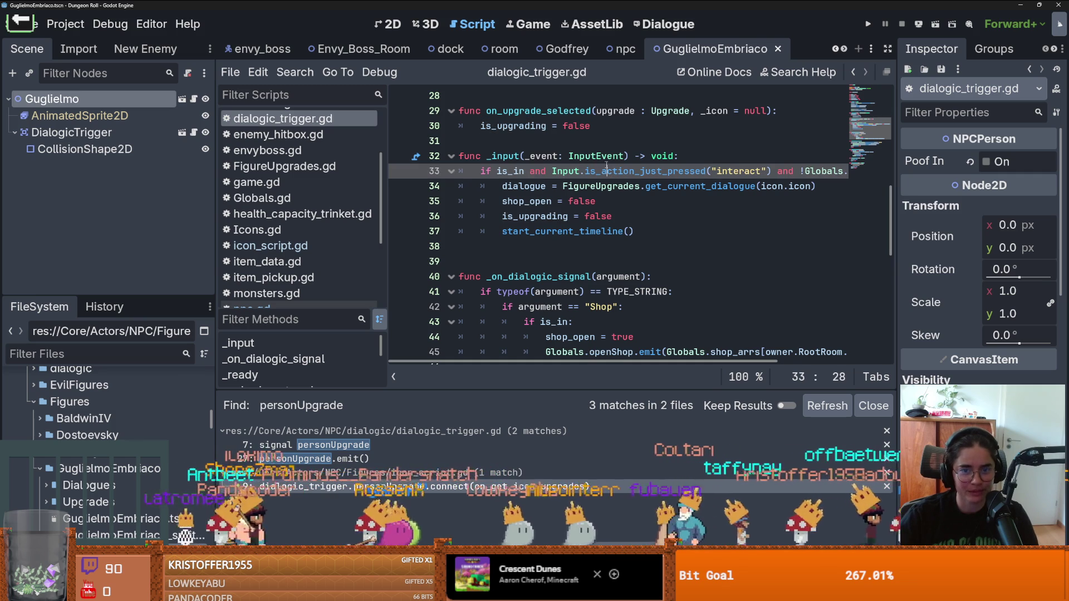
key(ctrl+s)
- Inspect on_upgrade's lines 25–27: is_upgrading, icon and personUpgrade
scroll(557, 239, up, 7)
scroll(555, 245, down, 3)
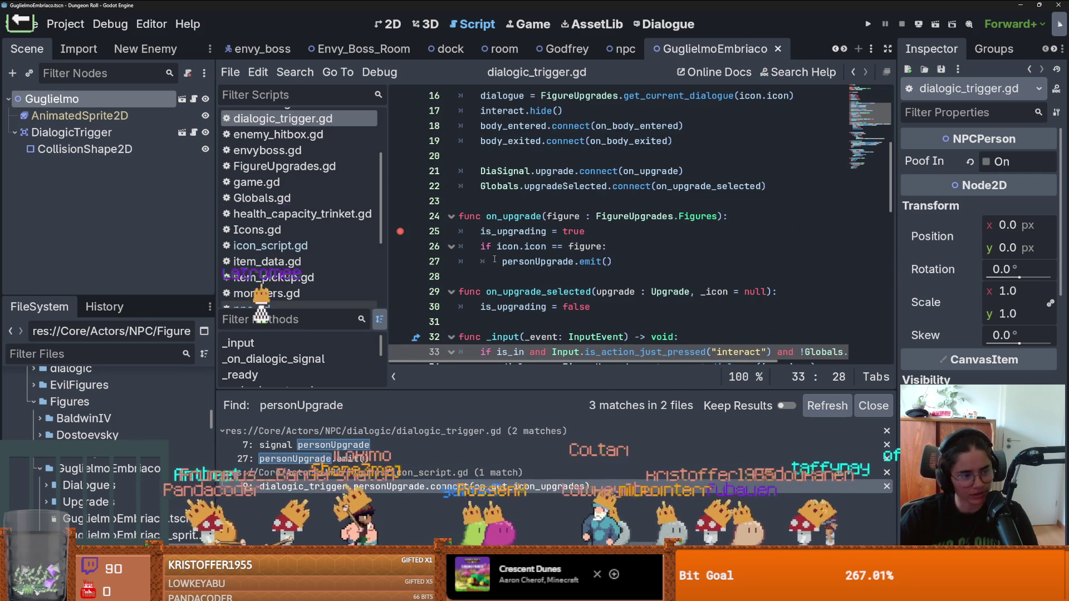
scroll(534, 239, up, 2)
scroll(587, 218, down, 2)
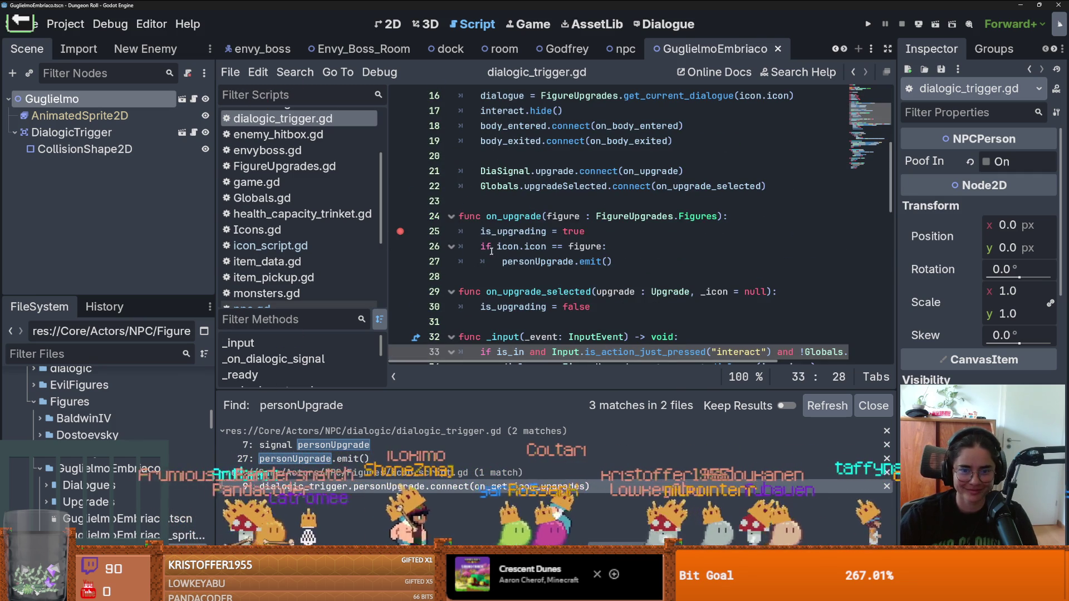
double_click(512, 232)
double_click(507, 246)
double_click(522, 262)
click(527, 216)
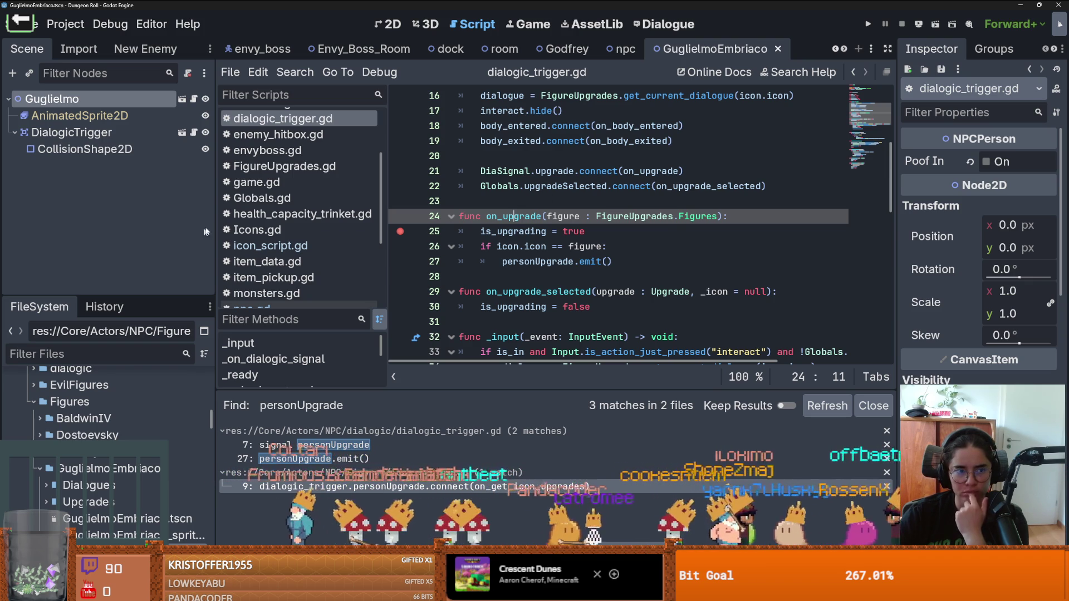
- Set the DialogicTrigger icon's Text Name to Guglielmo in the Inspector, then run the project
click(71, 132)
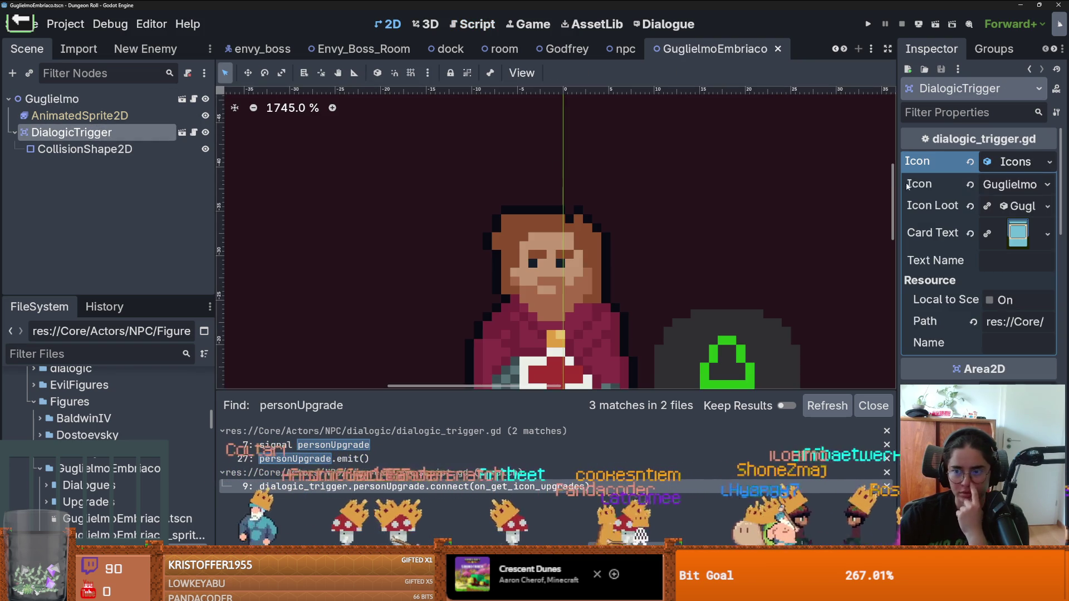
click(1021, 162)
click(1022, 163)
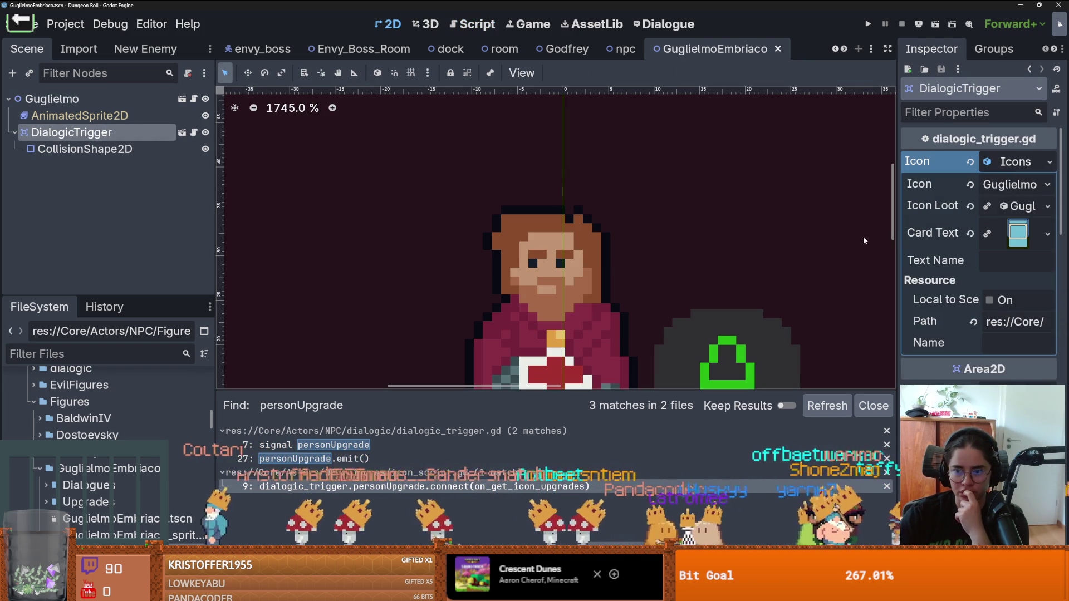
drag(896, 234, 693, 235)
click(935, 258)
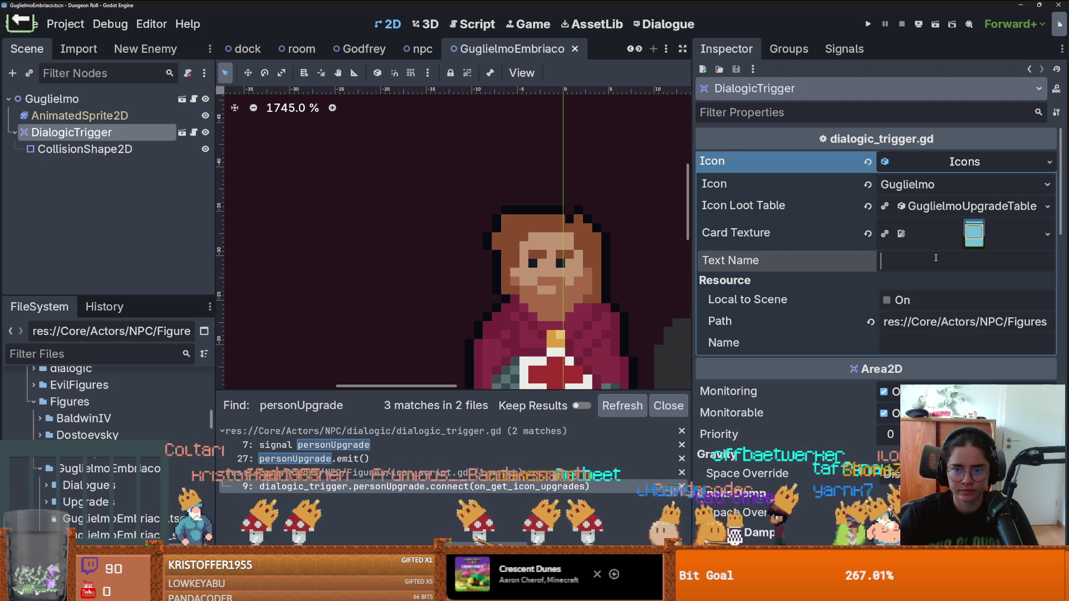
text(G)
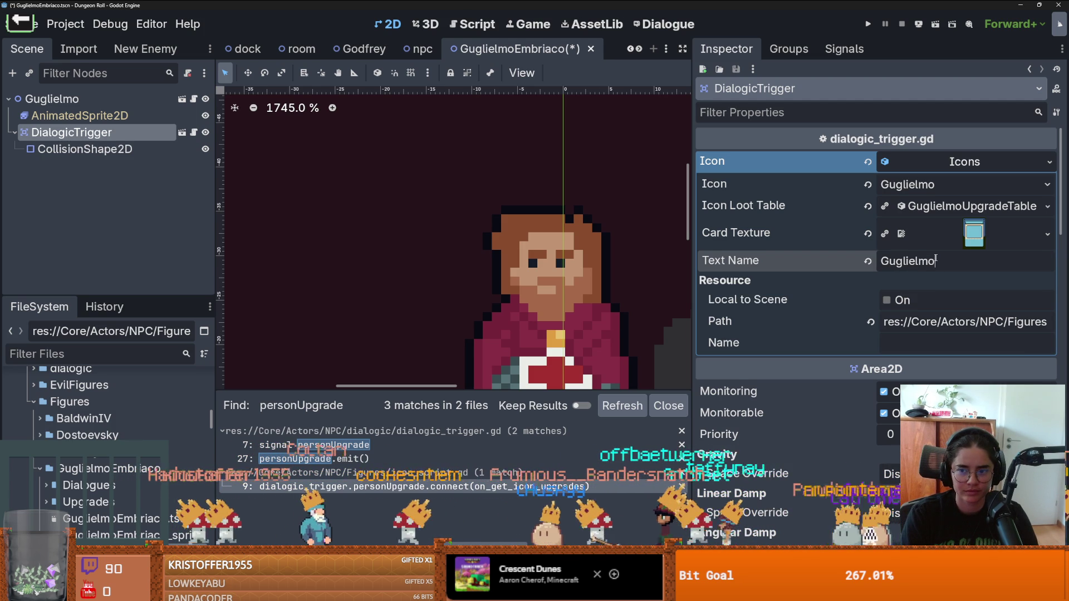
click(871, 21)
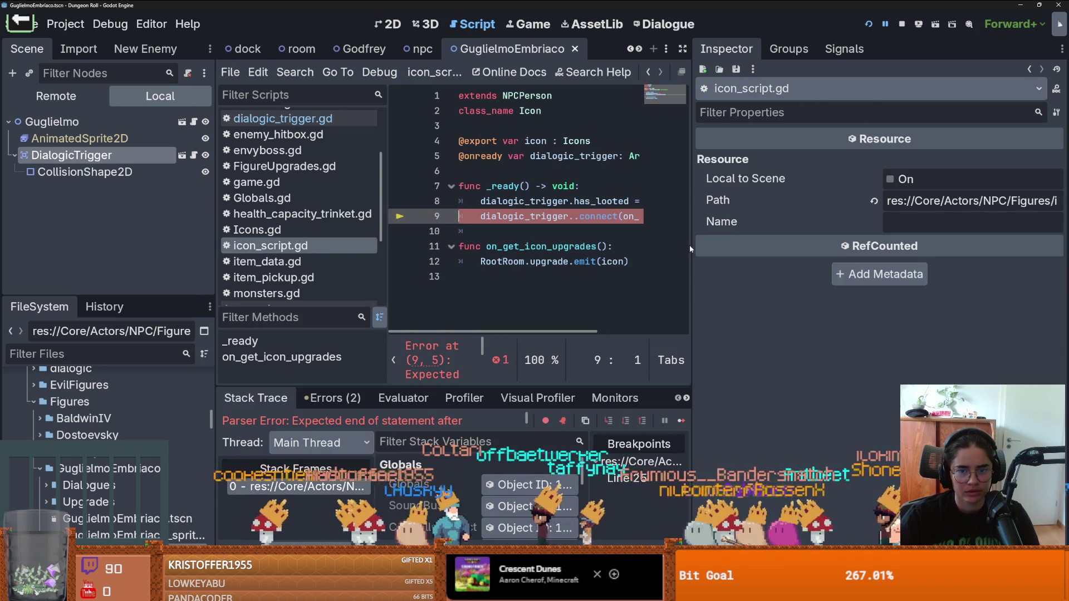
- Undo the last edit, relaunch the game with F5, and walk to Guglielmo to start his dialogue
key(ctrl+z)
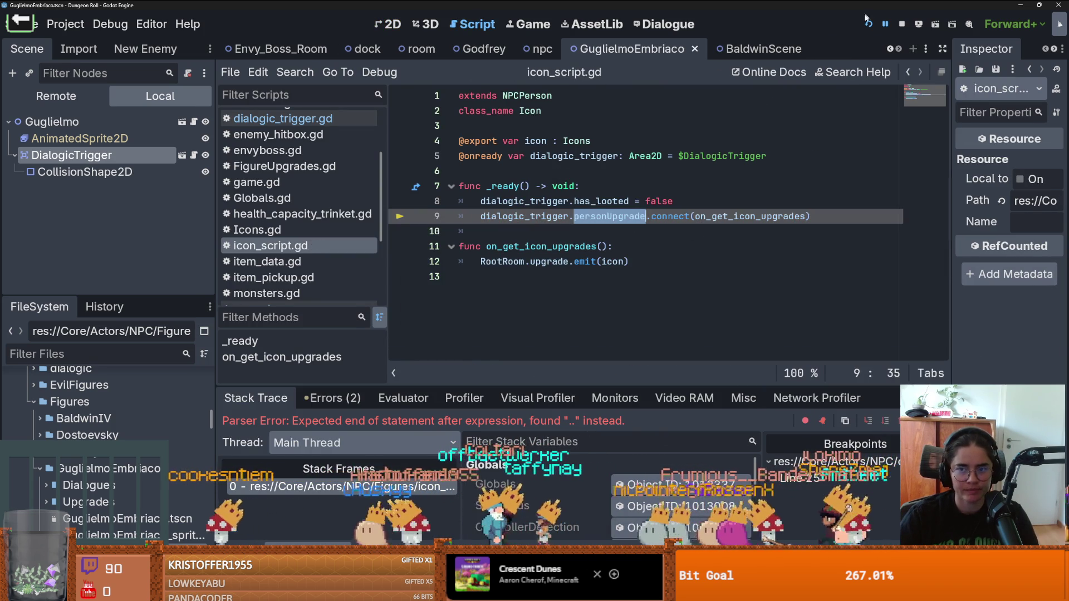
key(F5)
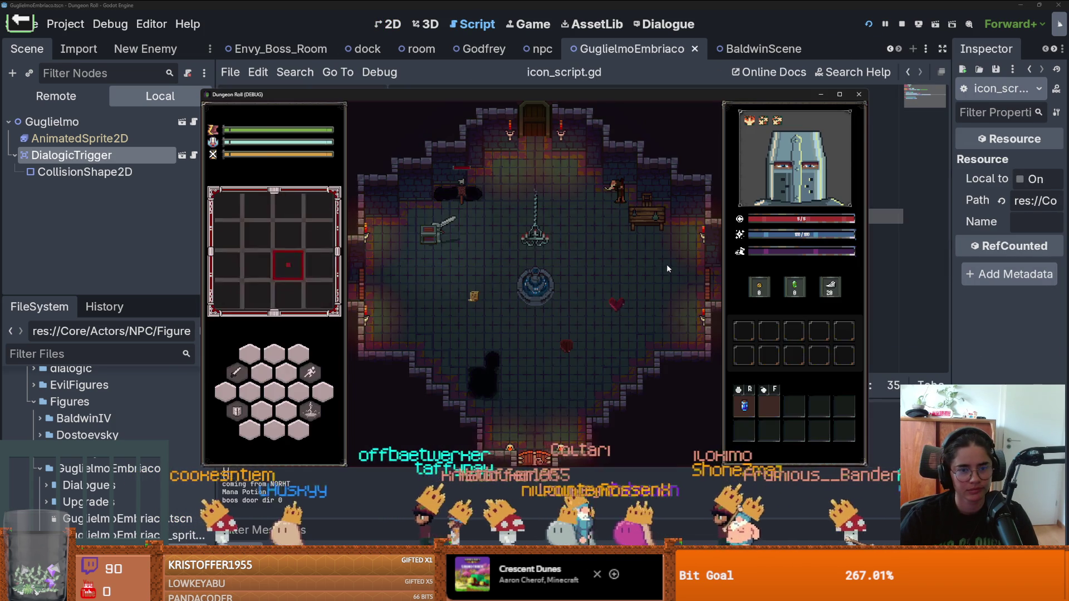
key(e)
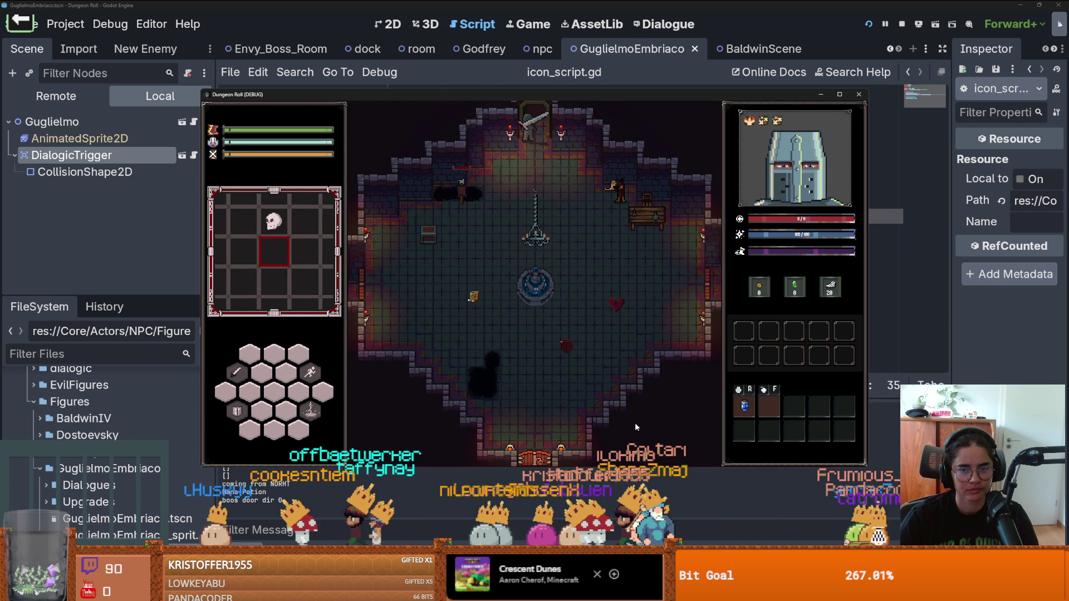
key(d)
key(w)
key(e)
click(522, 349)
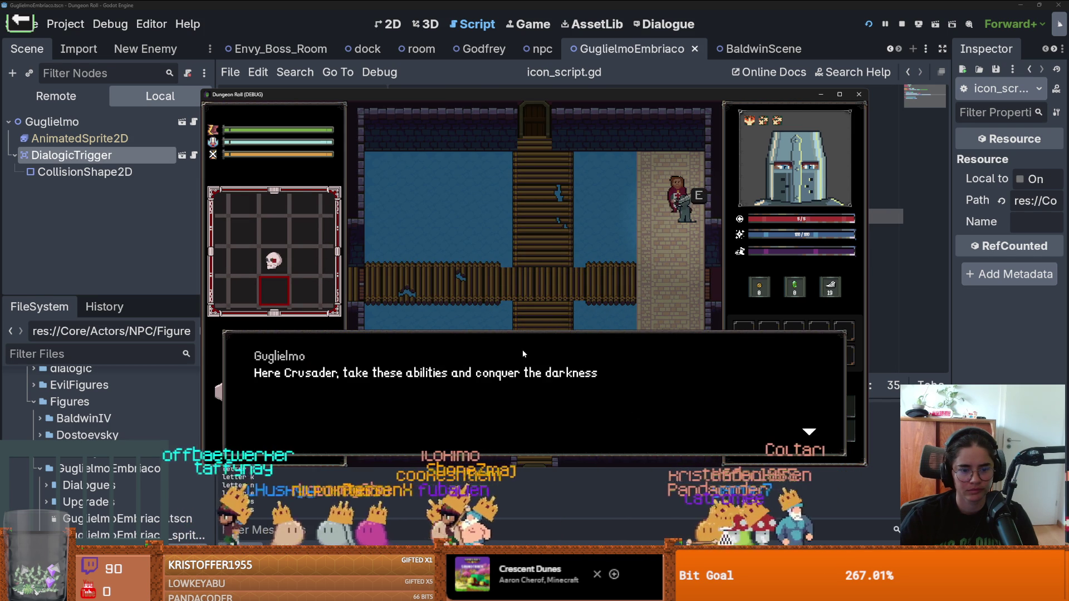
- Advance to the ability offer, break at line 25, and inspect the figure value (5)
click(522, 349)
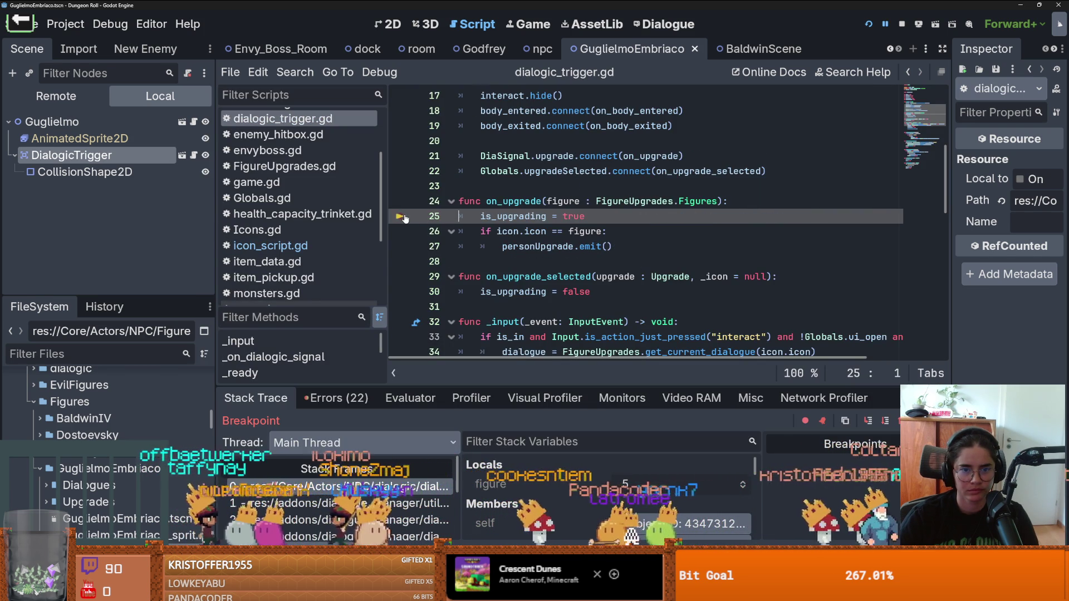
click(869, 420)
click(871, 421)
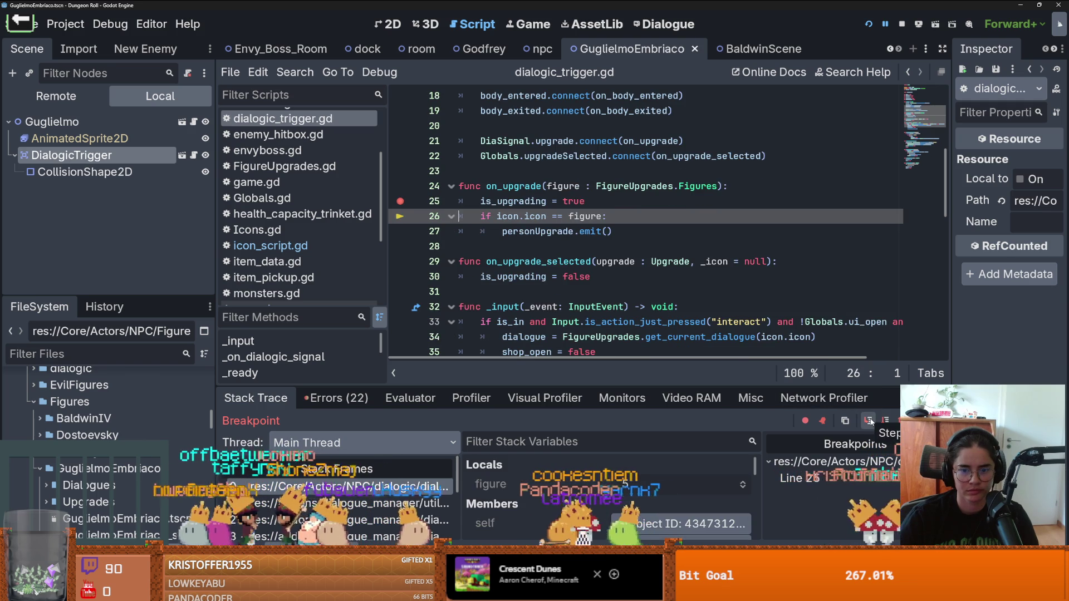
click(871, 421)
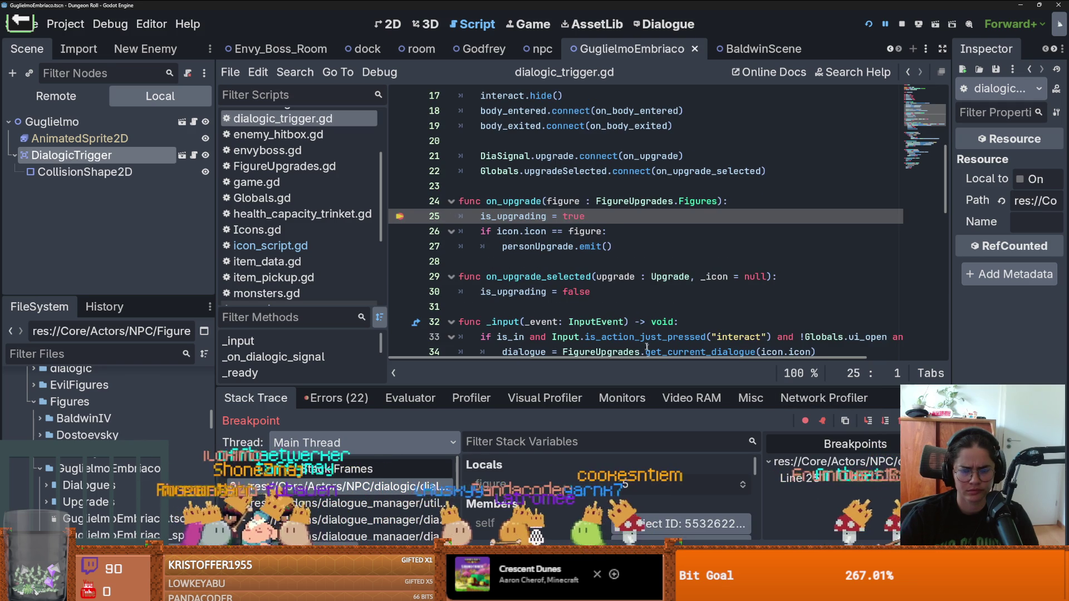
double_click(584, 231)
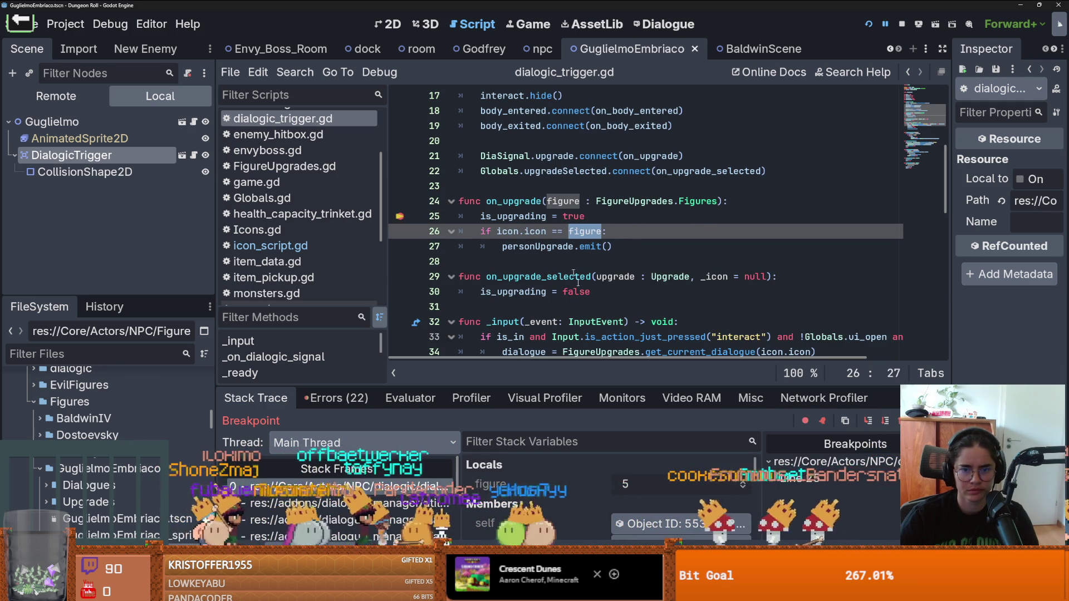
- Enlarge the debugger panel and switch to the Godfrey scene
mouse_move(617, 383)
mouse_down()
mouse_move(622, 313)
mouse_move(626, 323)
mouse_up()
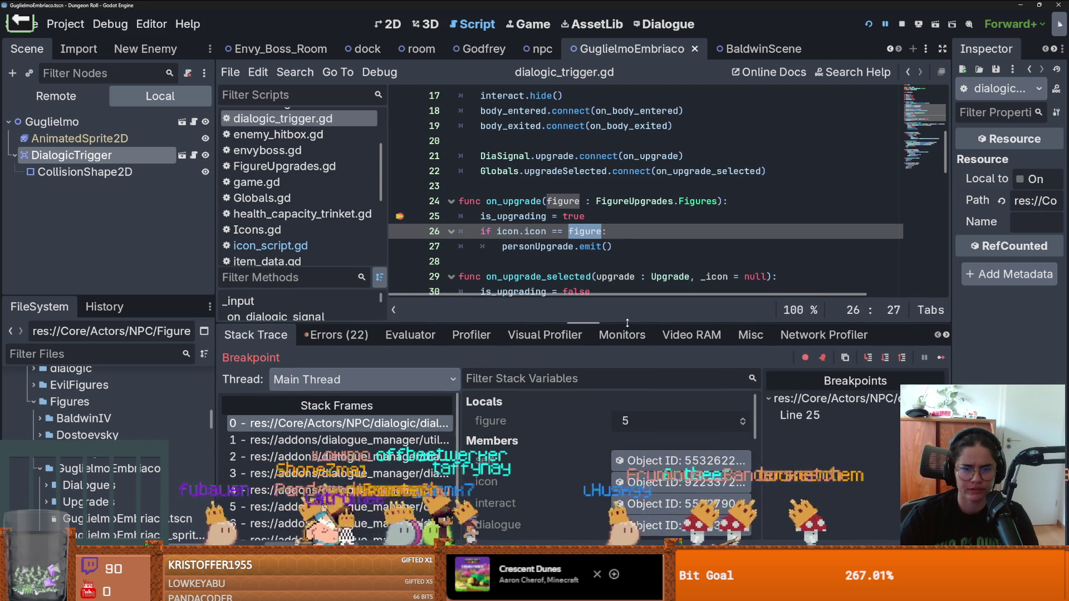
scroll(510, 233, up, 5)
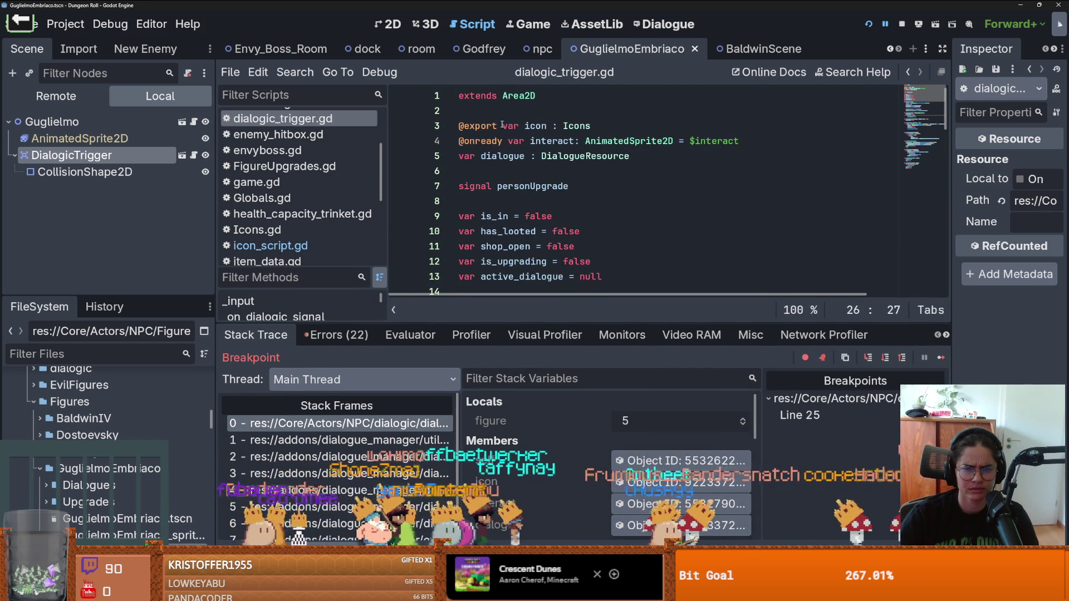
double_click(52, 121)
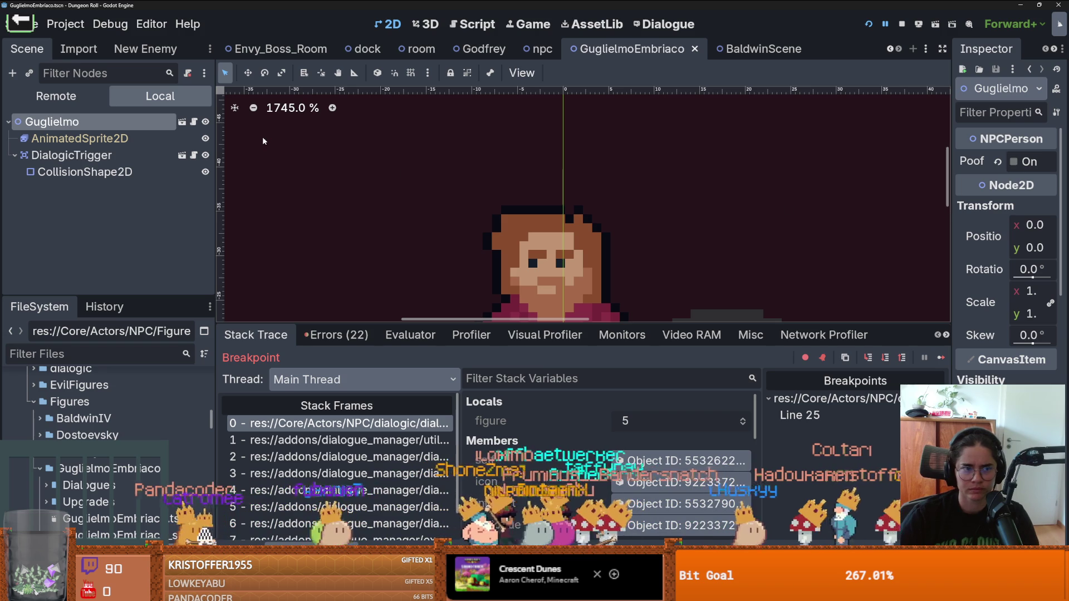
click(482, 49)
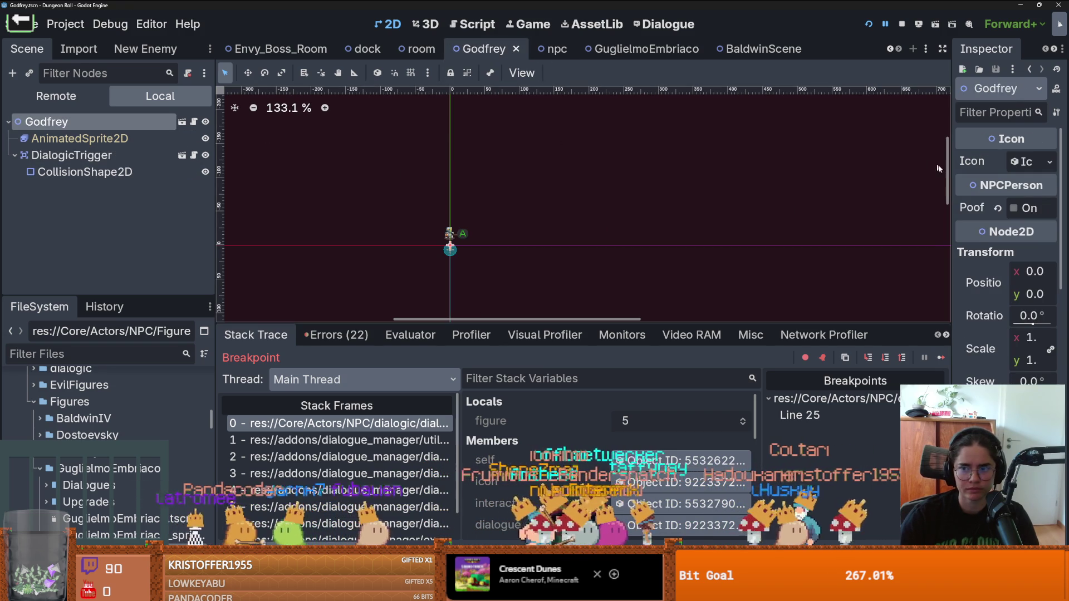
- Widen the Inspector, enlarge the FileSystem dock, and filter files by 'icon'
drag(951, 169, 894, 167)
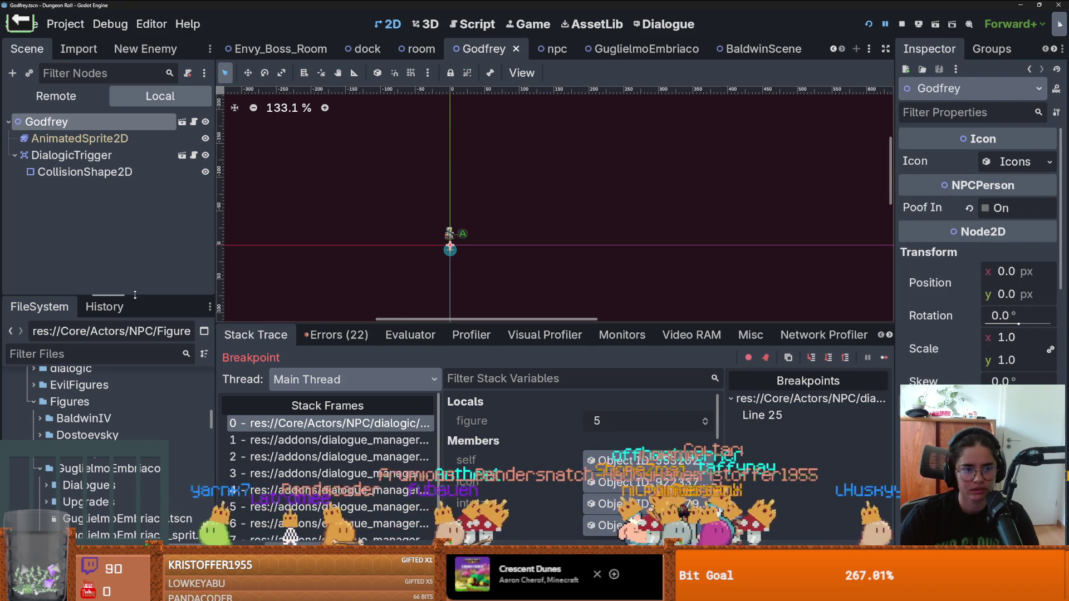
drag(135, 295, 135, 212)
click(117, 269)
text(icon)
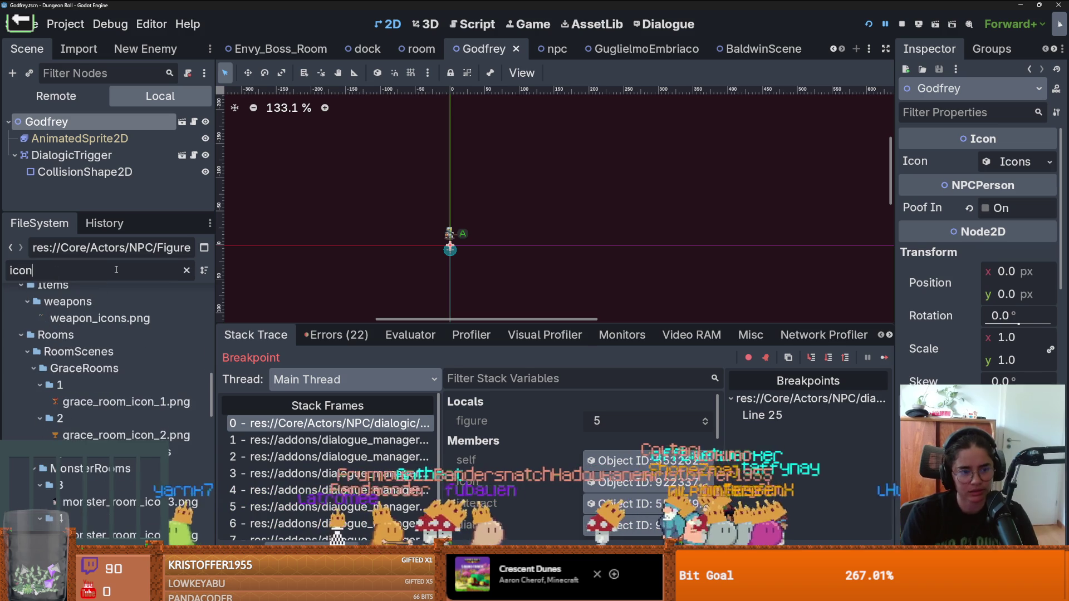
scroll(99, 289, up, 10)
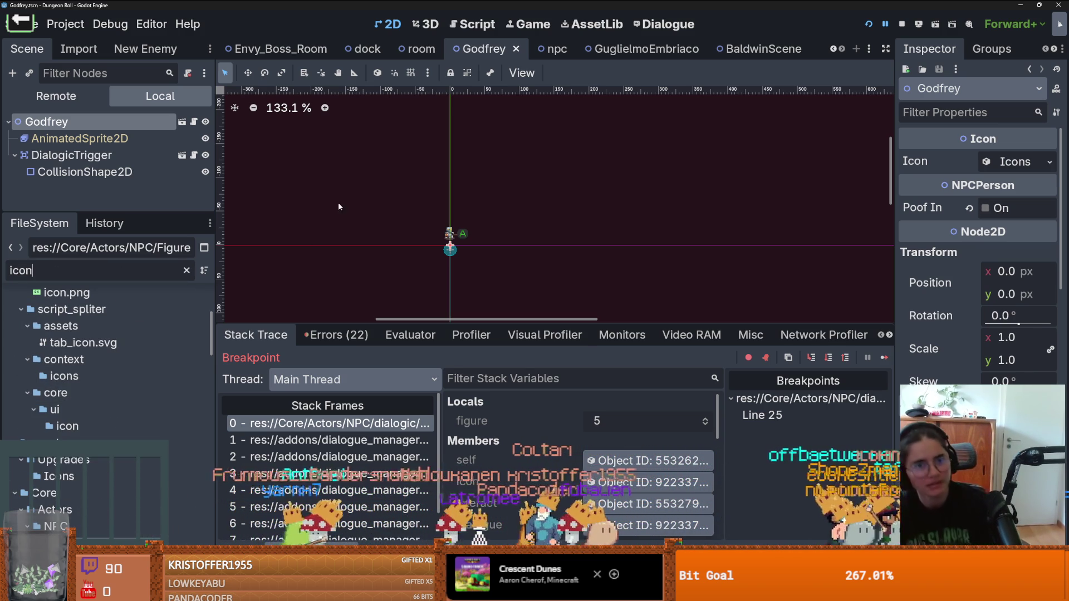
- In the Guglielmo scene, review the Guglielmo root node's options and name
mouse_move(533, 48)
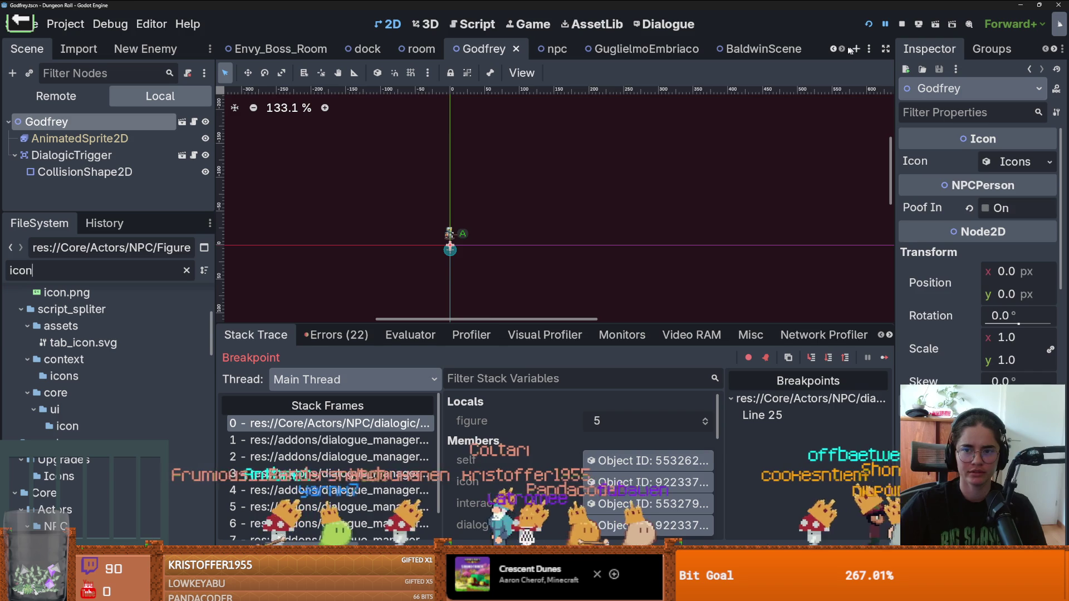
click(640, 48)
right_click(123, 119)
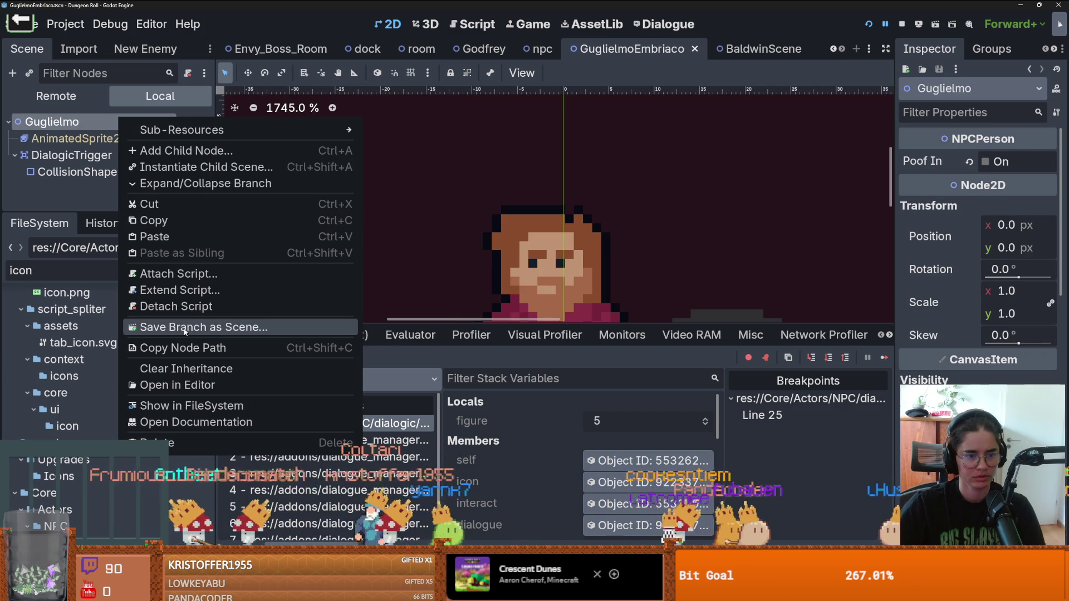
double_click(75, 121)
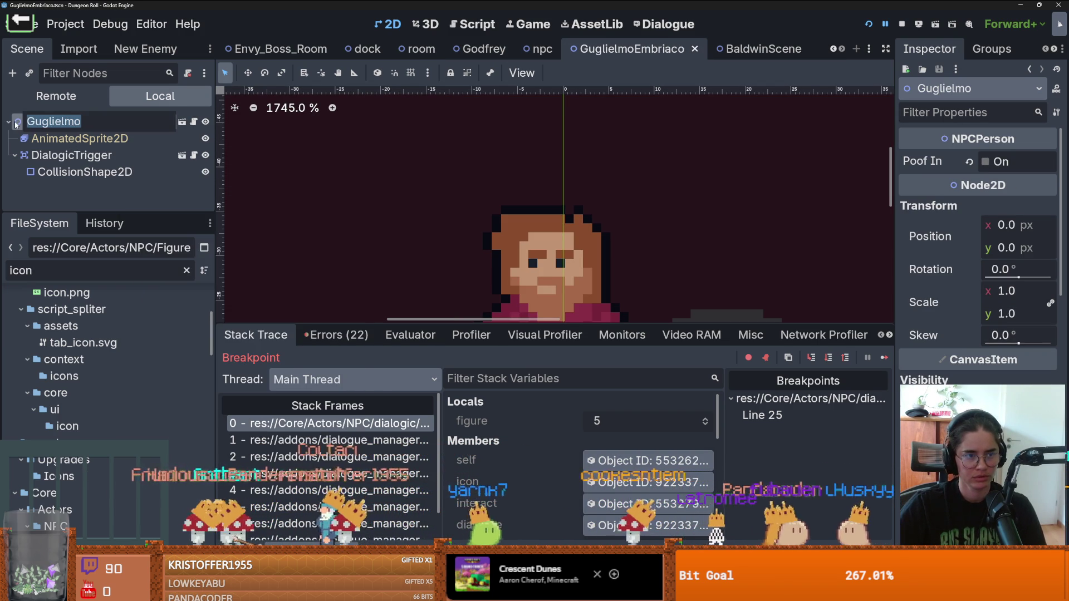
key(Escape)
right_click(107, 126)
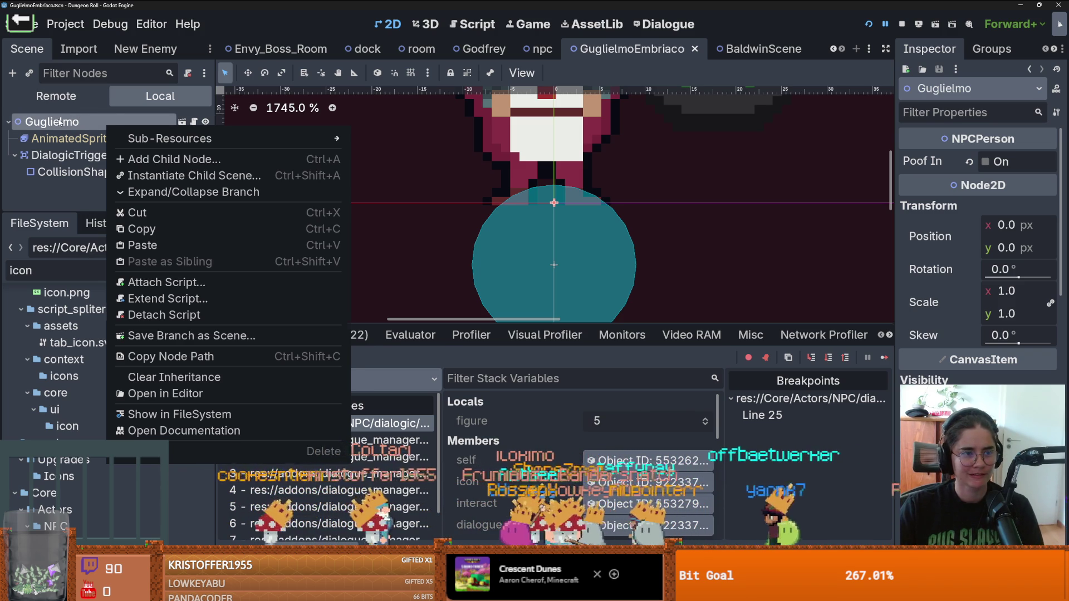
click(59, 121)
- Re-enter 'icon' in the file filter, browse the results, and return to the Godfrey scene
double_click(82, 271)
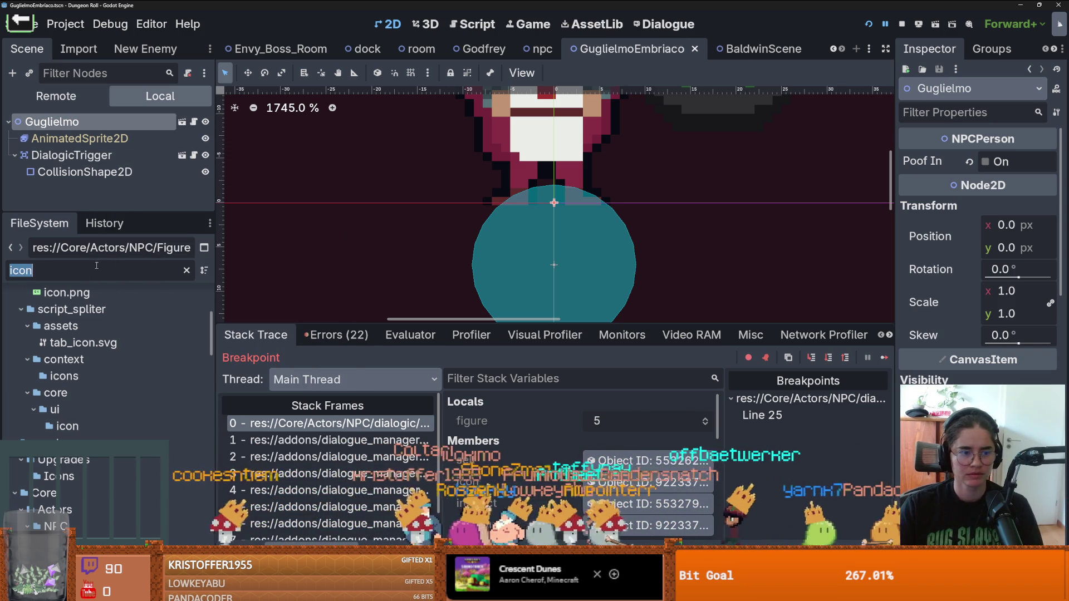
key(BackSpace)
text(icon)
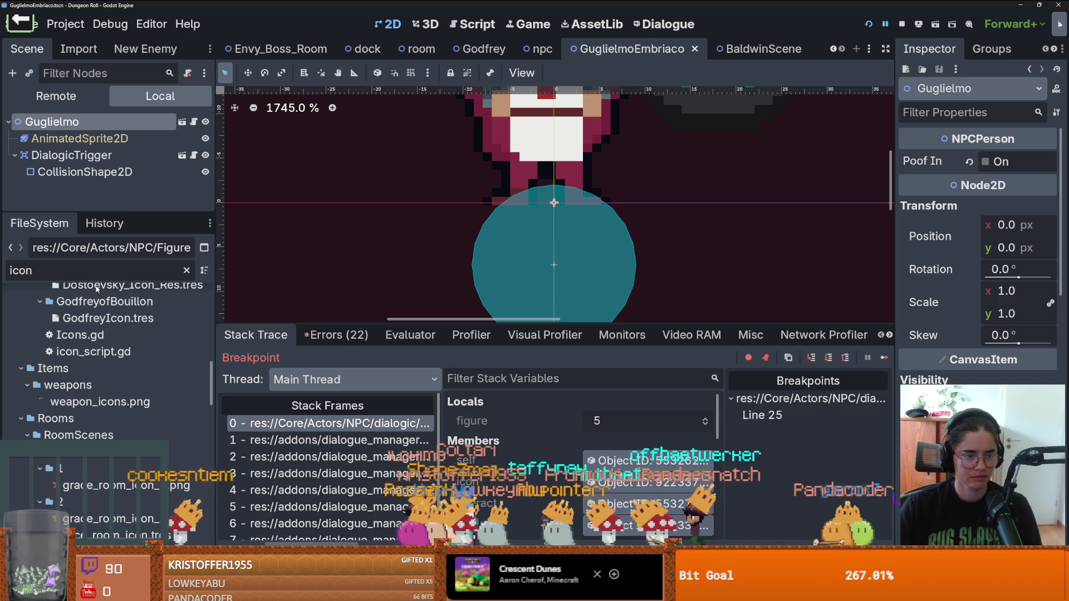
scroll(105, 389, up, 10)
scroll(109, 398, down, 15)
scroll(112, 411, down, 10)
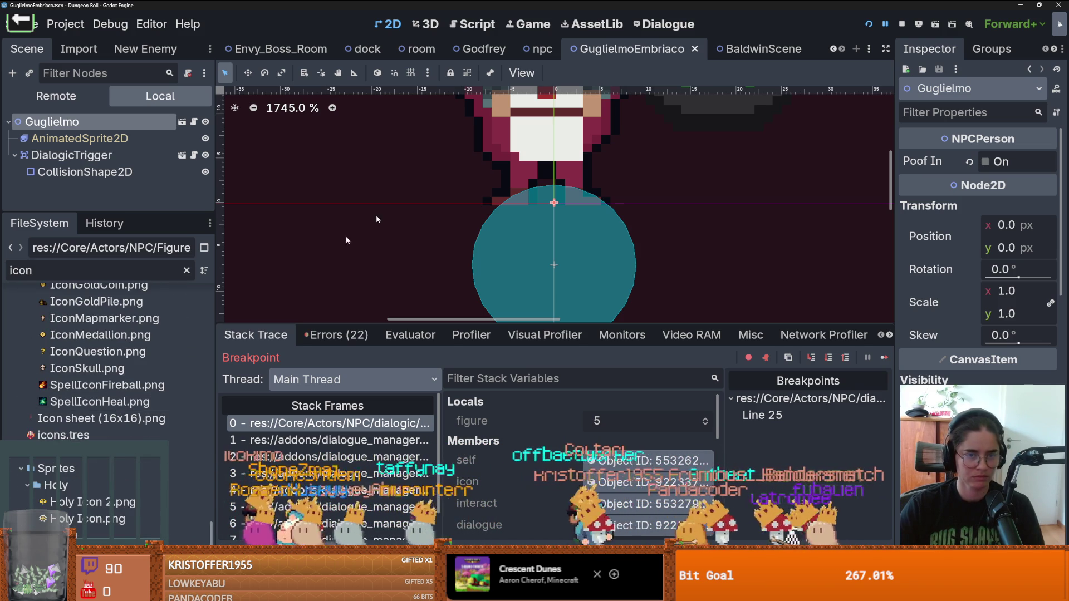
click(481, 49)
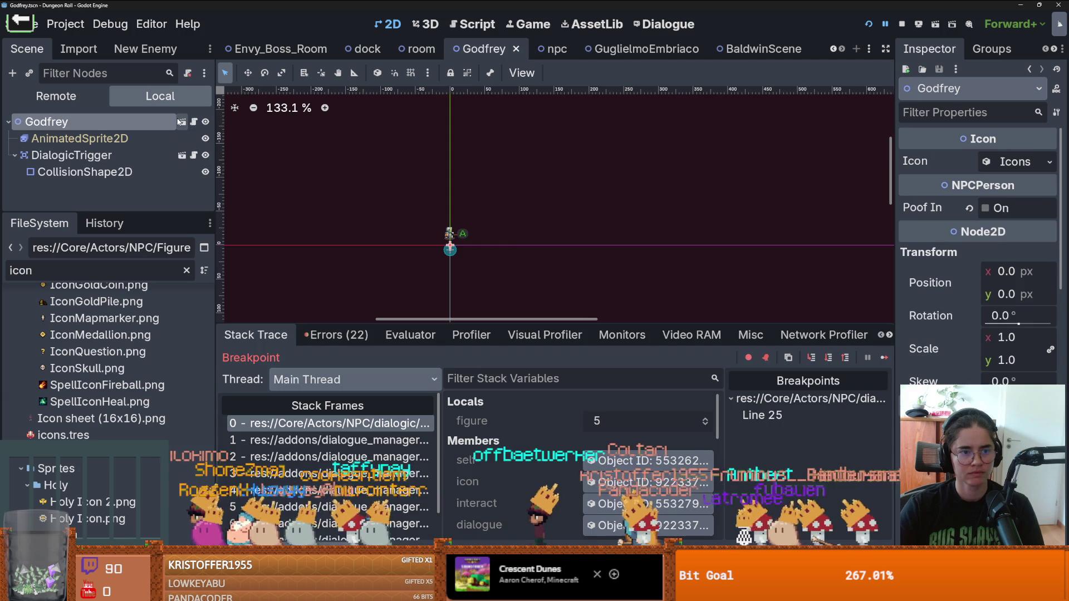
- Inspect the base NPC scene Godfrey inherits and Godfrey's attached script
click(181, 121)
click(113, 122)
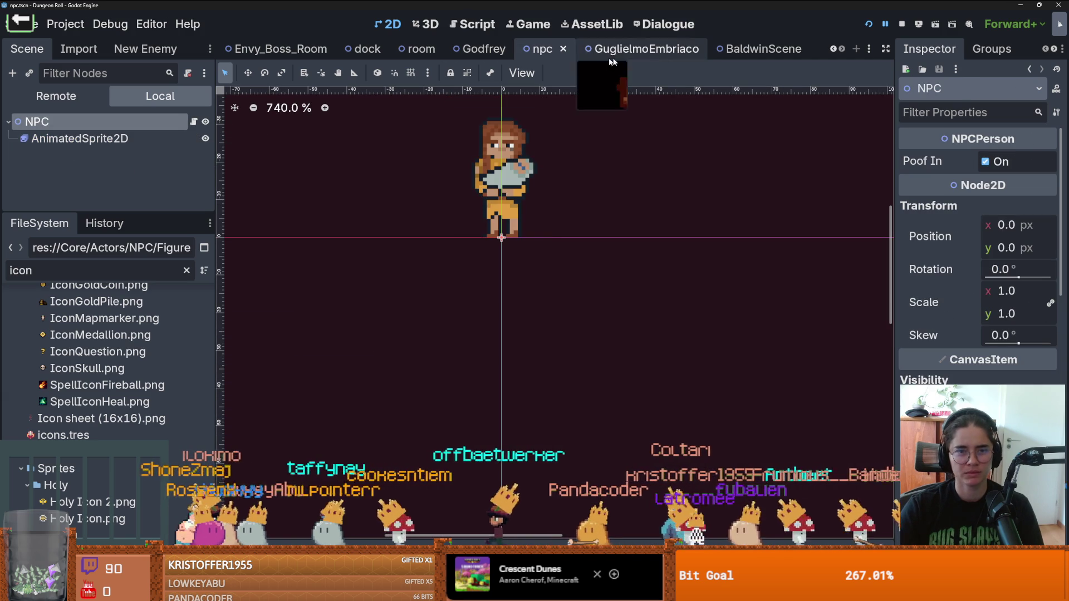
click(483, 49)
click(193, 121)
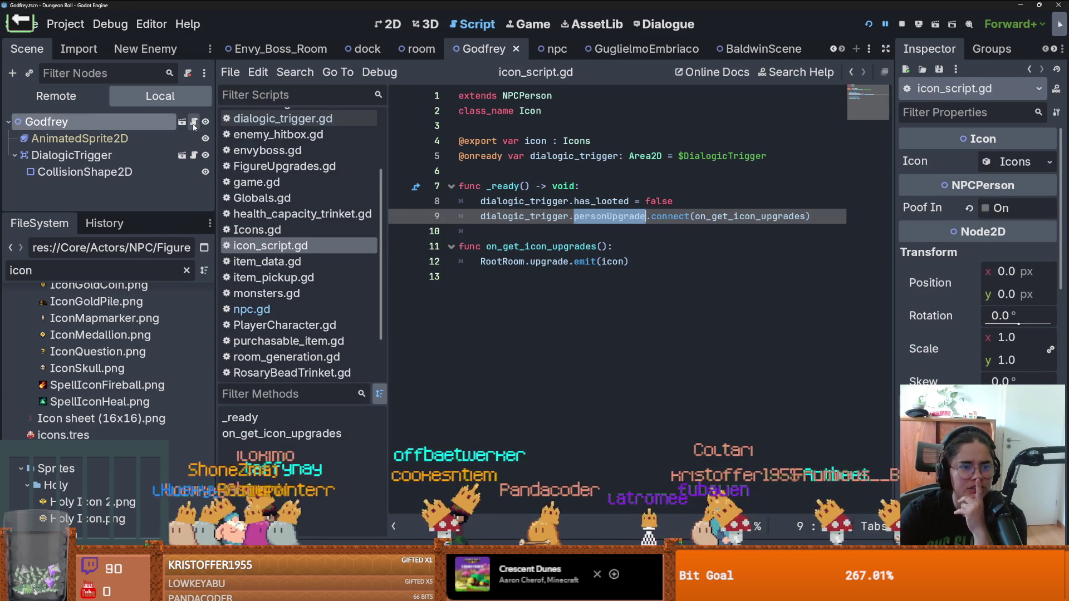
- Attach icon_script.gd to the Guglielmo root node and clear the file filter
click(621, 50)
scroll(129, 321, down, 15)
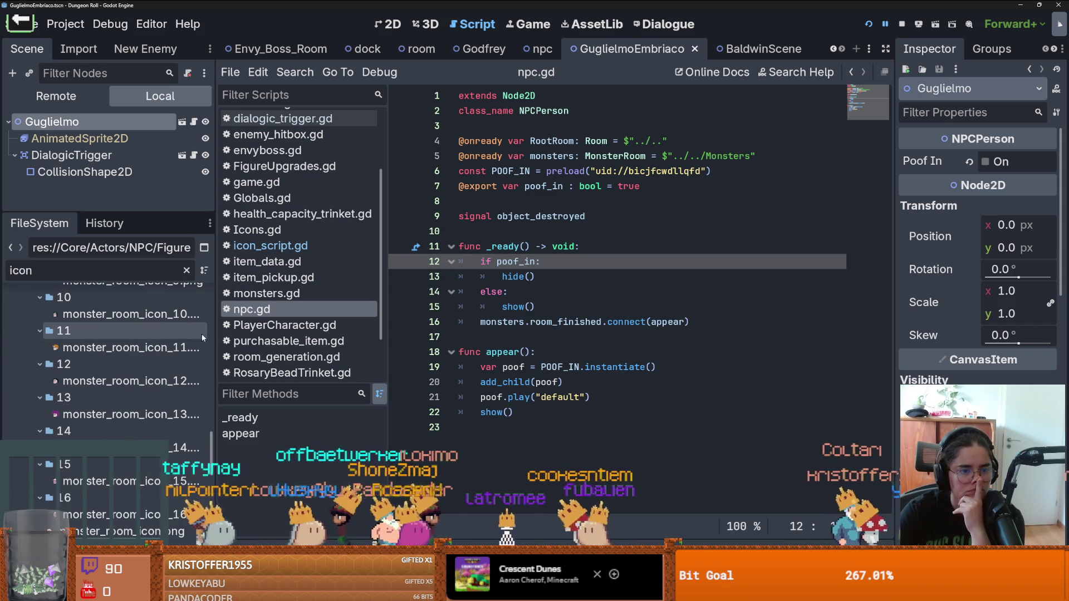
scroll(167, 350, up, 4)
click(265, 251)
mouse_move(265, 253)
mouse_down()
mouse_move(122, 139)
mouse_move(124, 122)
mouse_up()
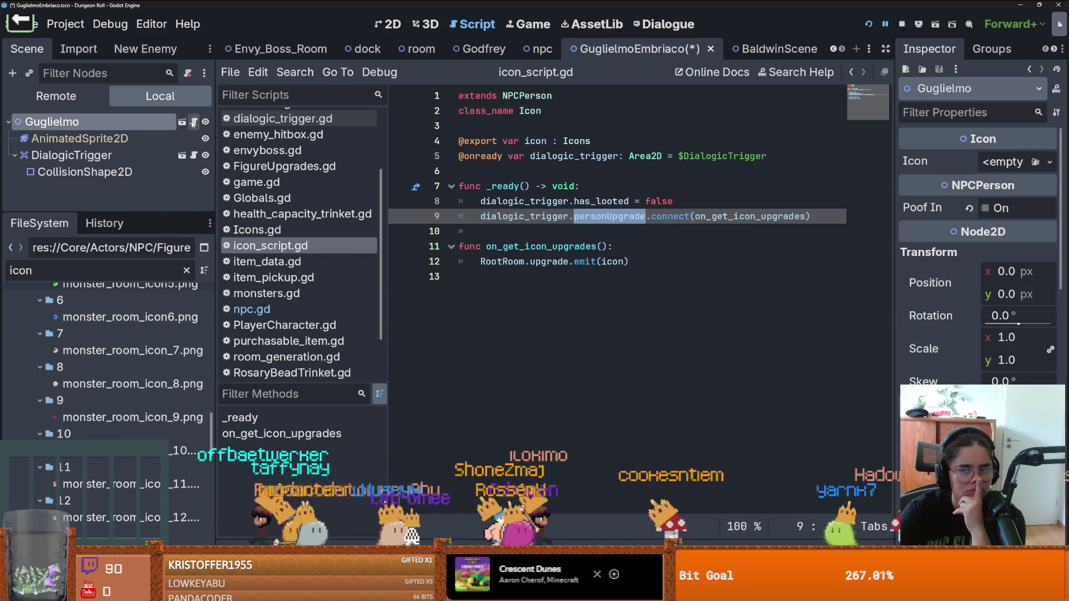
click(186, 270)
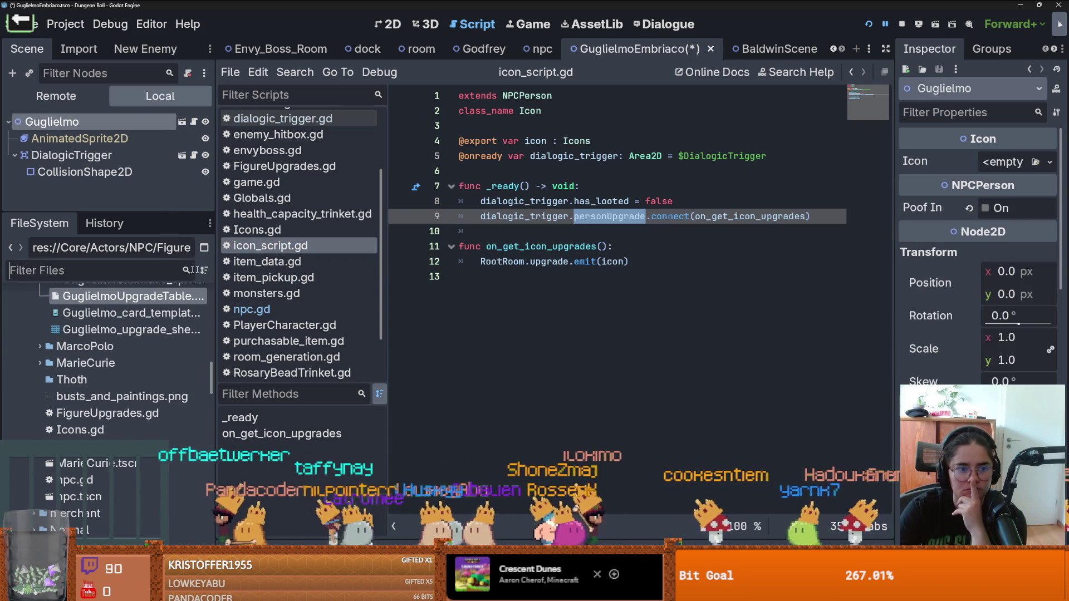
- Open the Icon quick-load picker, close it unused, and select DialogicTrigger
click(1042, 162)
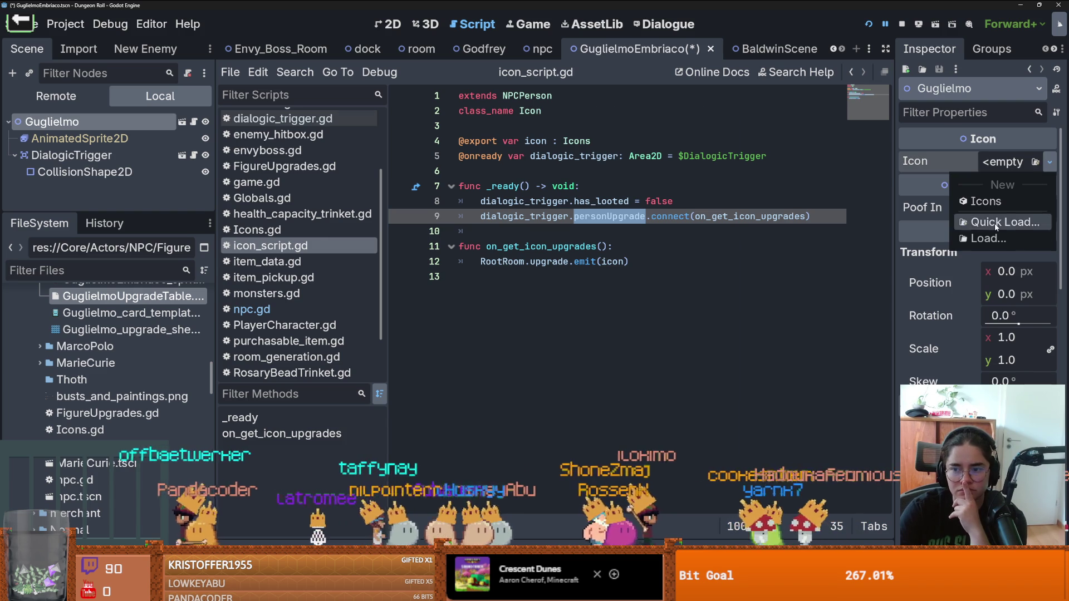
click(979, 219)
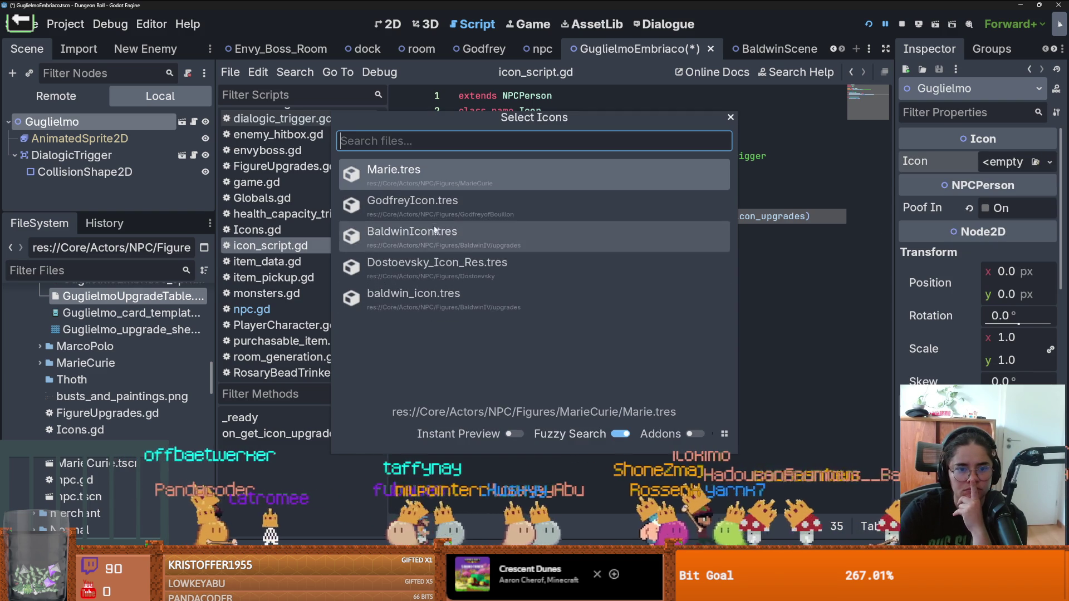
click(730, 118)
click(71, 155)
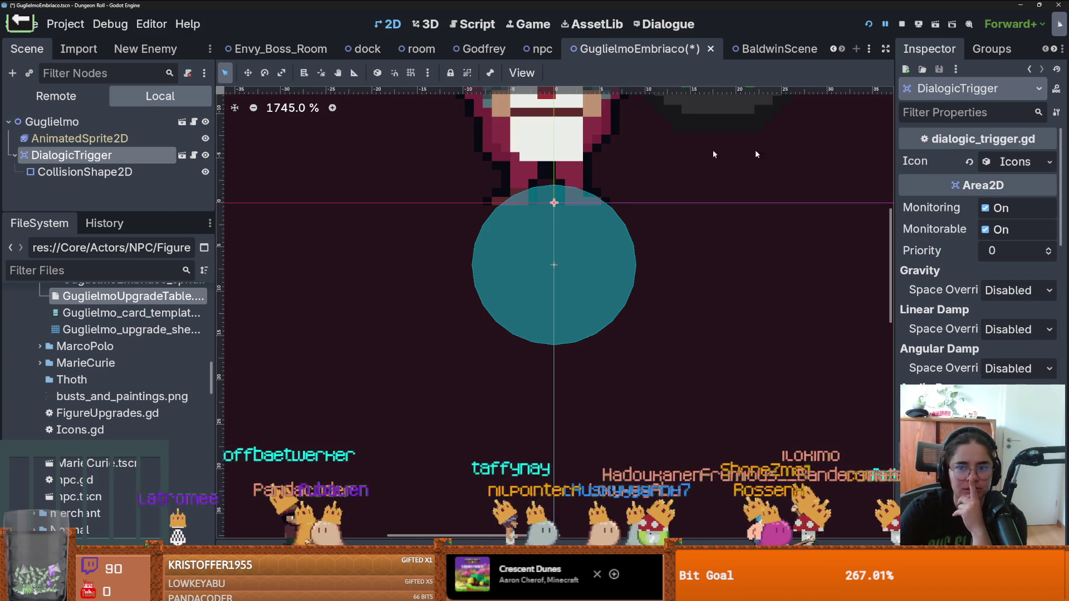
- Save the trigger's icon resource as GuglielmoIcon.tres in the GuglielmoEmbriaco folder
click(1013, 161)
click(1049, 161)
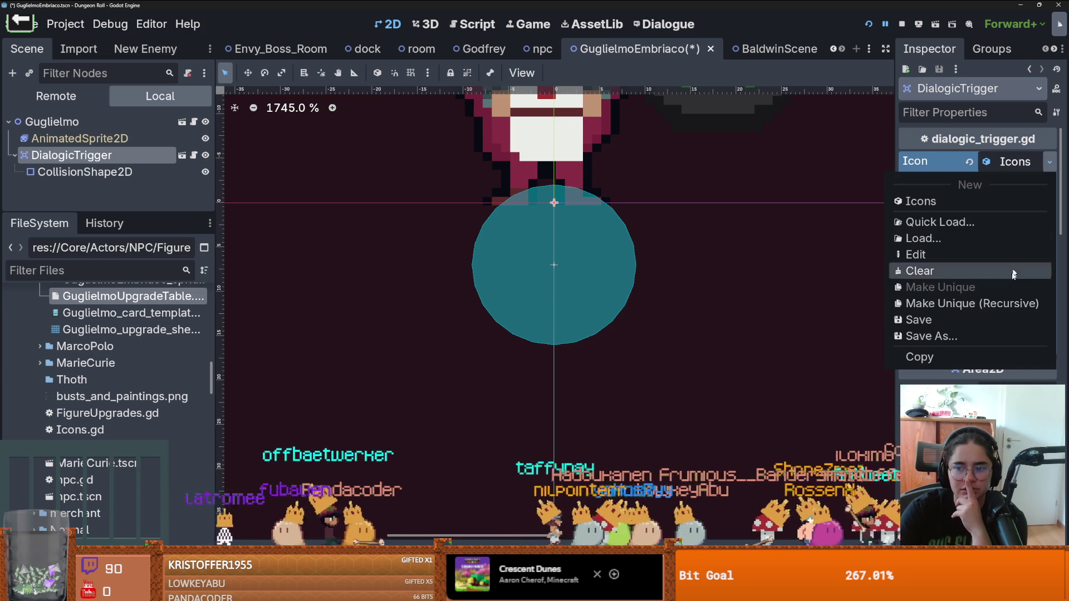
click(969, 336)
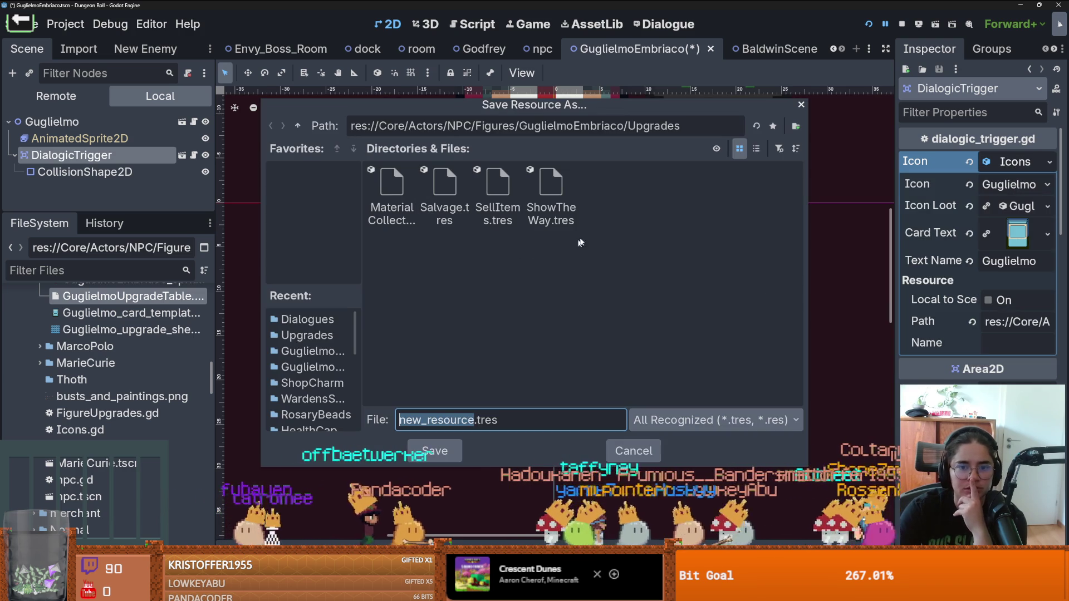
click(297, 126)
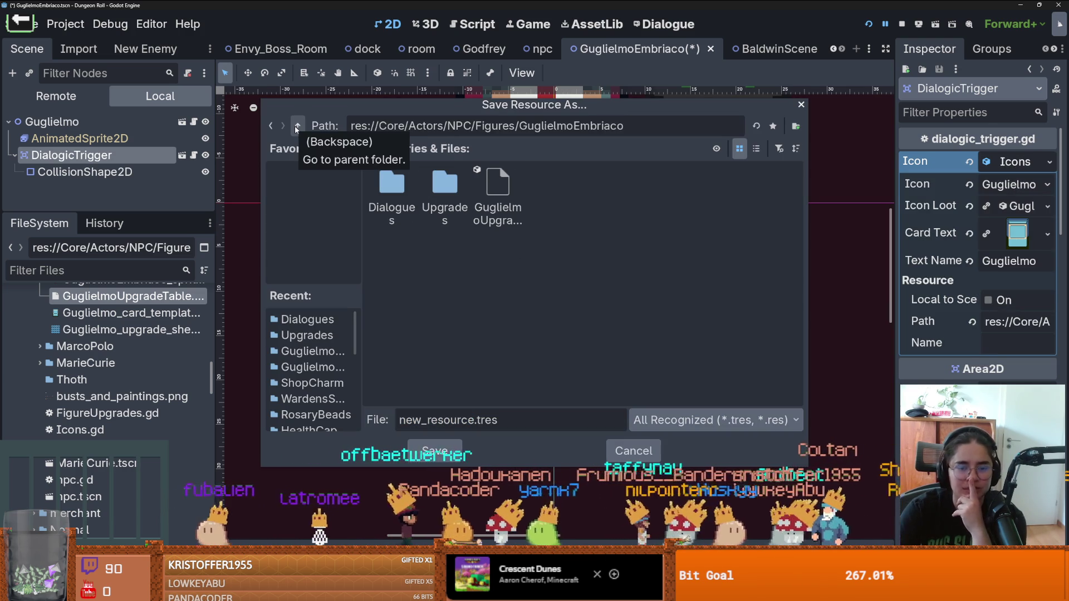
double_click(473, 425)
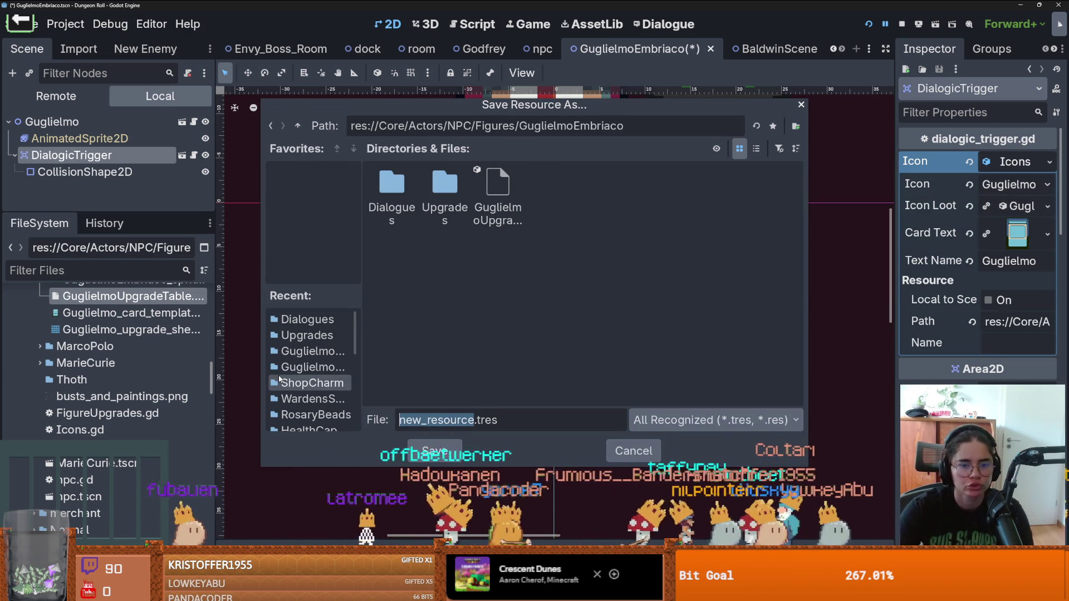
text(GuglielmoIcon)
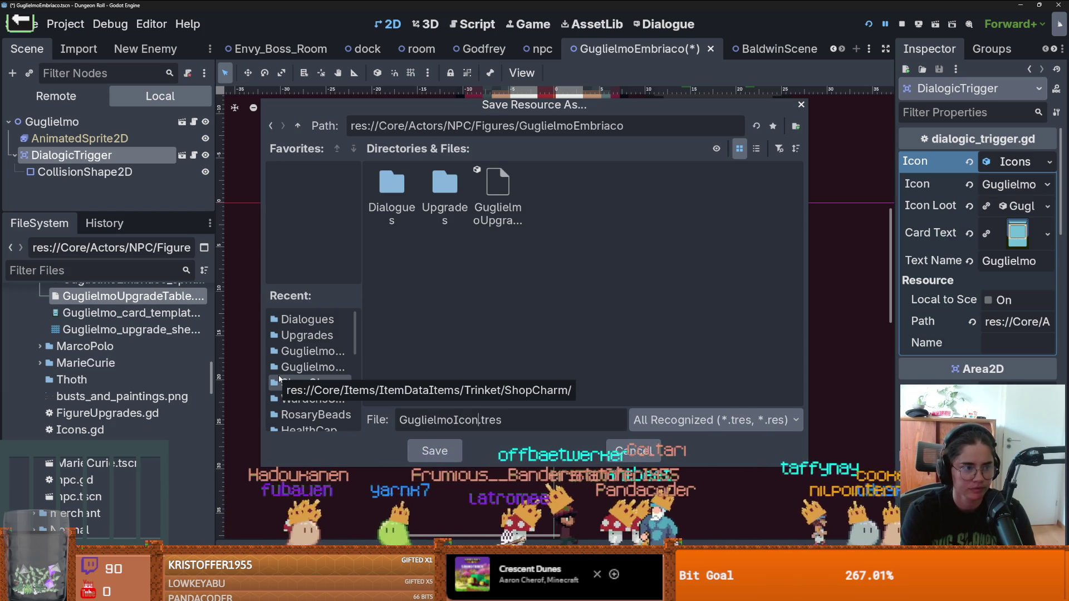
key(Return)
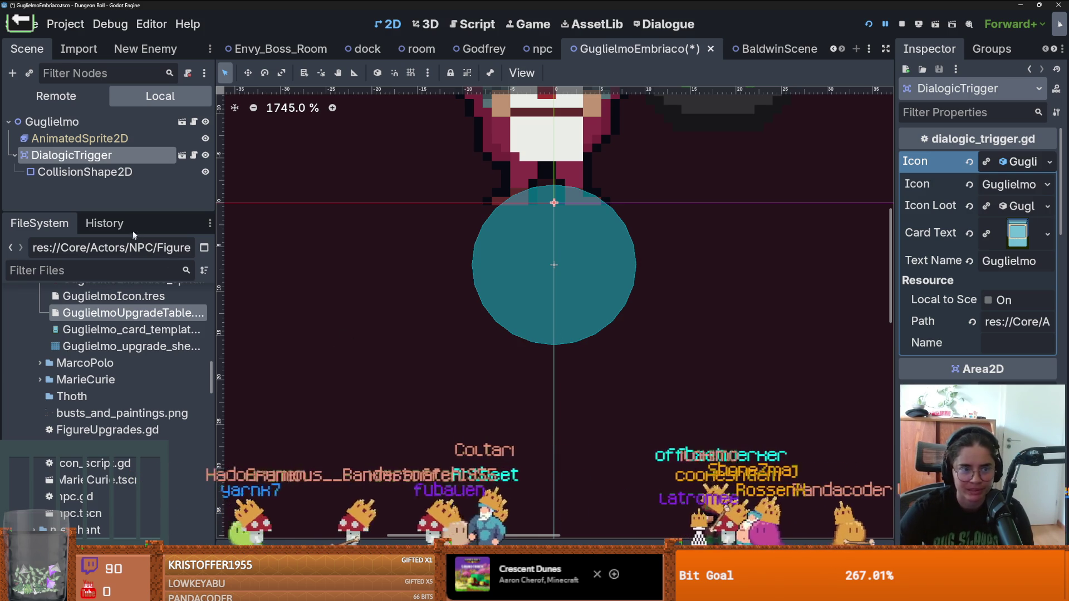
- Save the scene and assign GuglielmoIcon.tres to the Guglielmo root node's Icon property
click(89, 121)
key(ctrl+s)
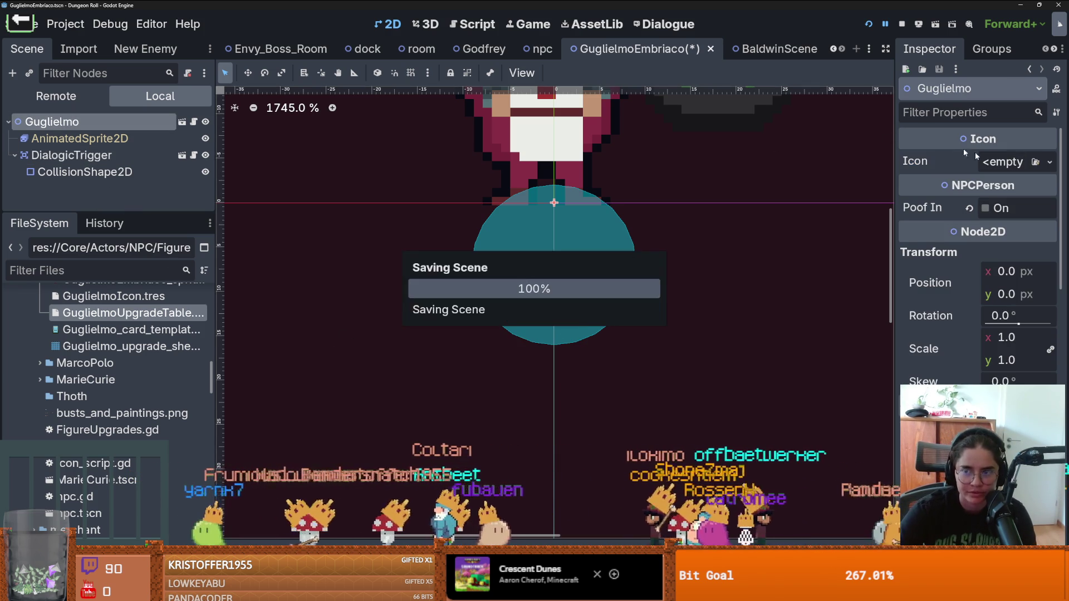
mouse_move(128, 312)
mouse_down()
mouse_move(537, 295)
mouse_move(111, 289)
mouse_move(94, 322)
mouse_up()
mouse_move(111, 306)
mouse_down()
mouse_move(946, 181)
mouse_move(1002, 161)
mouse_up()
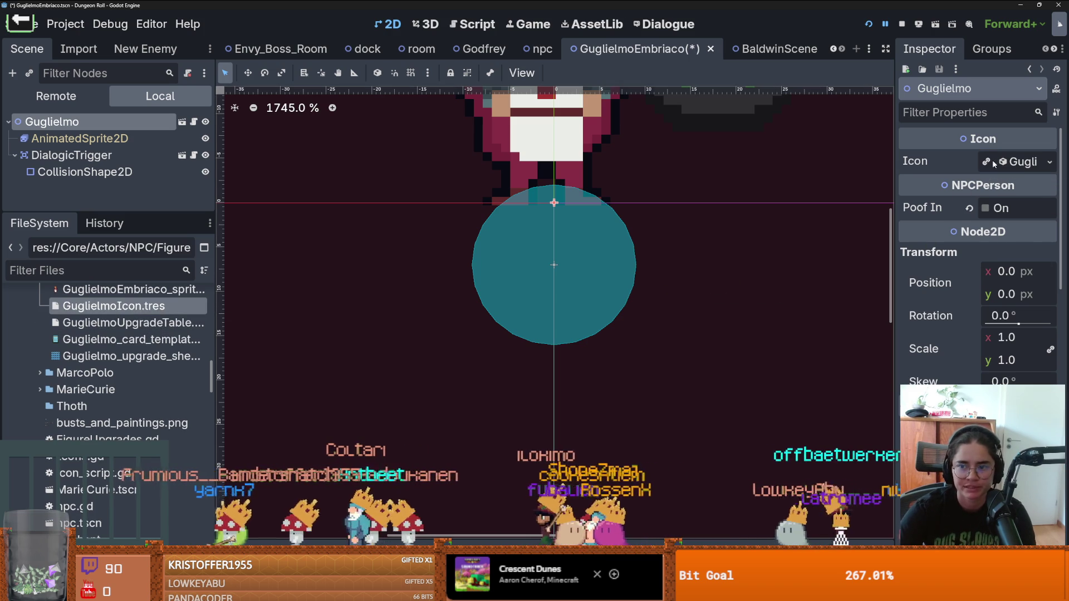
- Test-run the game, choose Upgrades with Guglielmo, resume past the breakpoint, and close the game
key(F5)
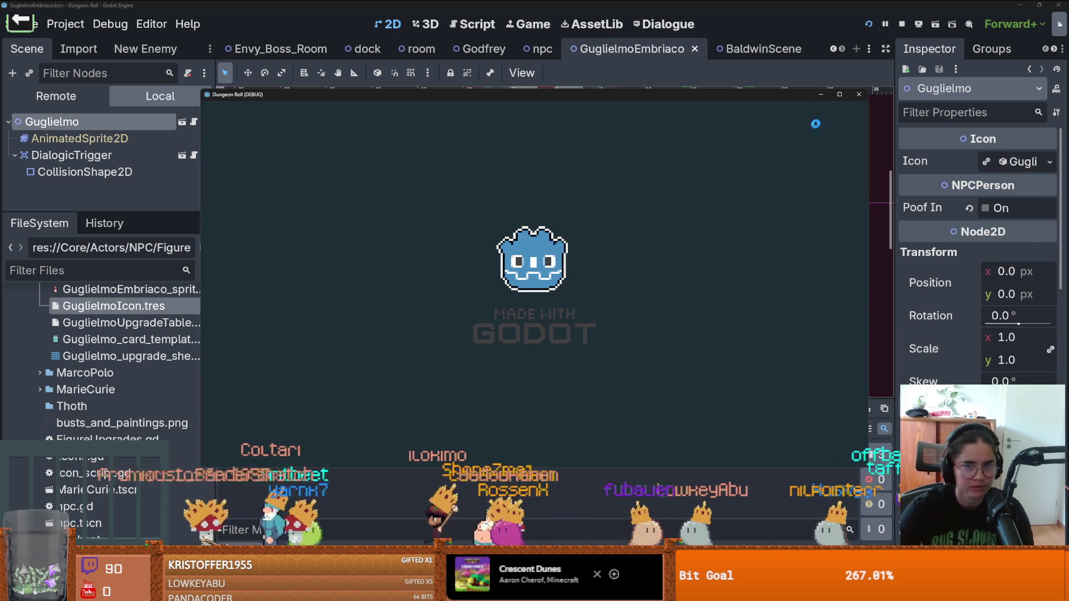
click(847, 96)
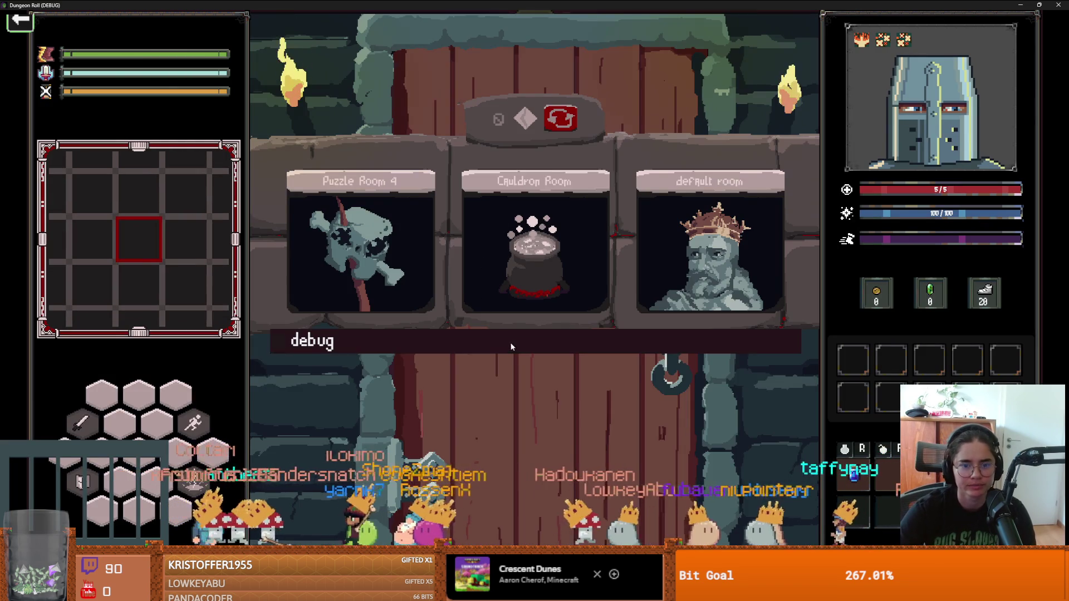
click(508, 344)
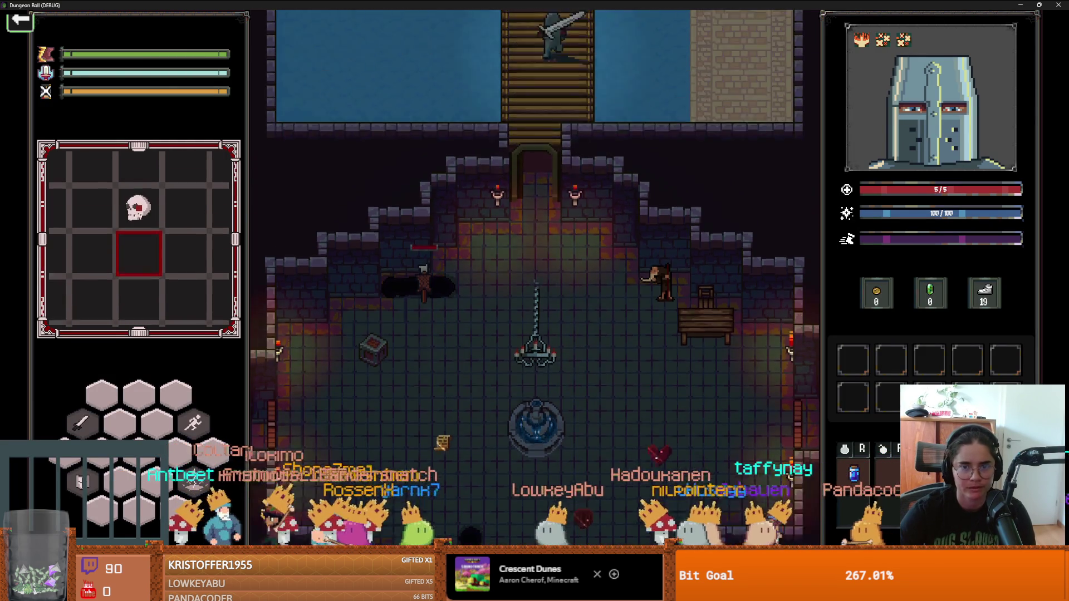
key(w)
key(d)
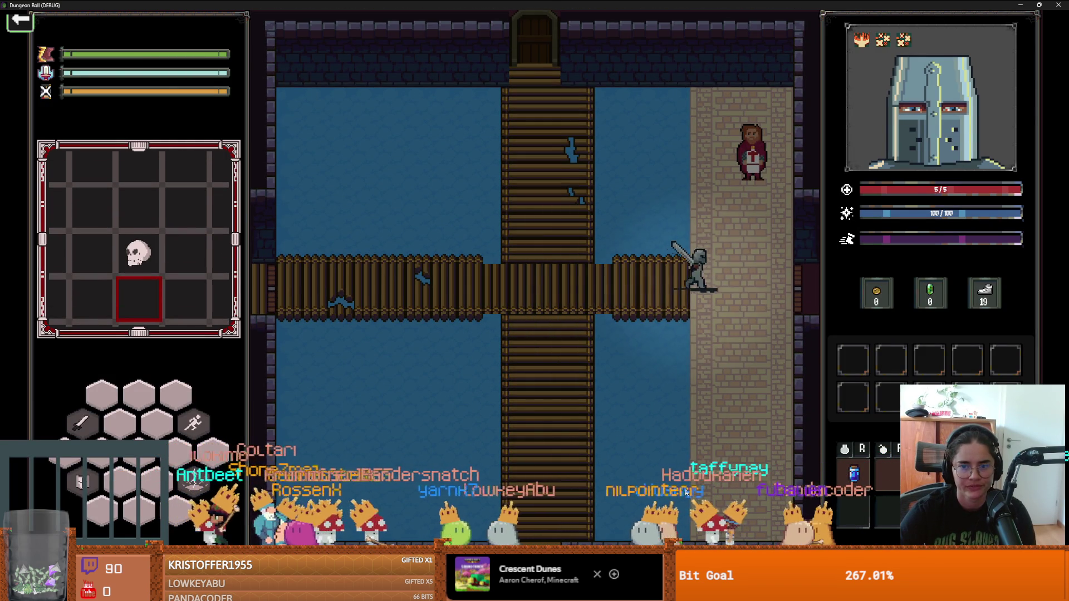
key(w)
key(e)
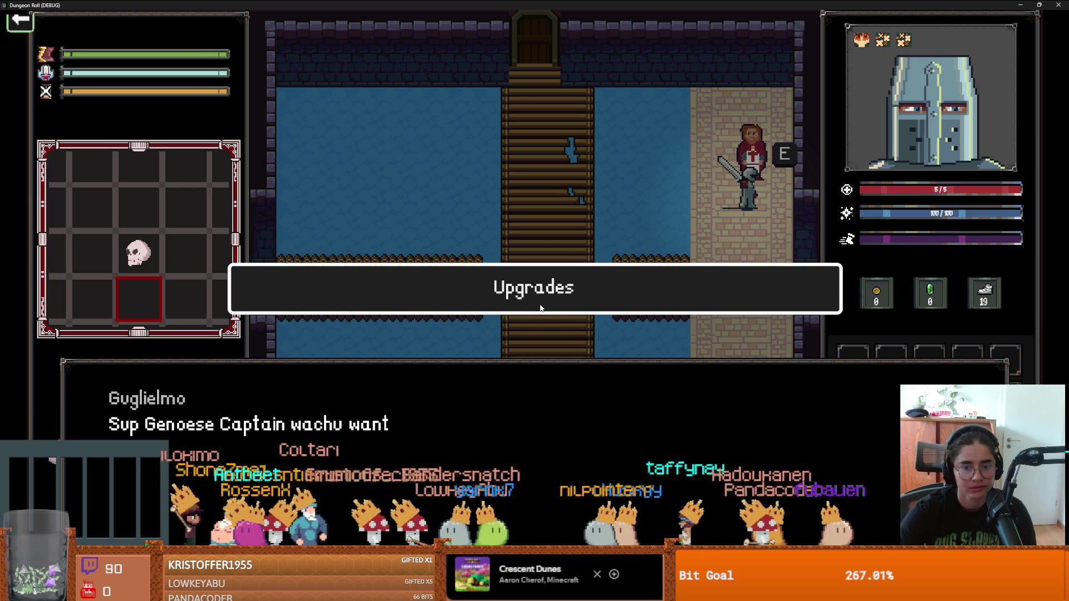
click(543, 300)
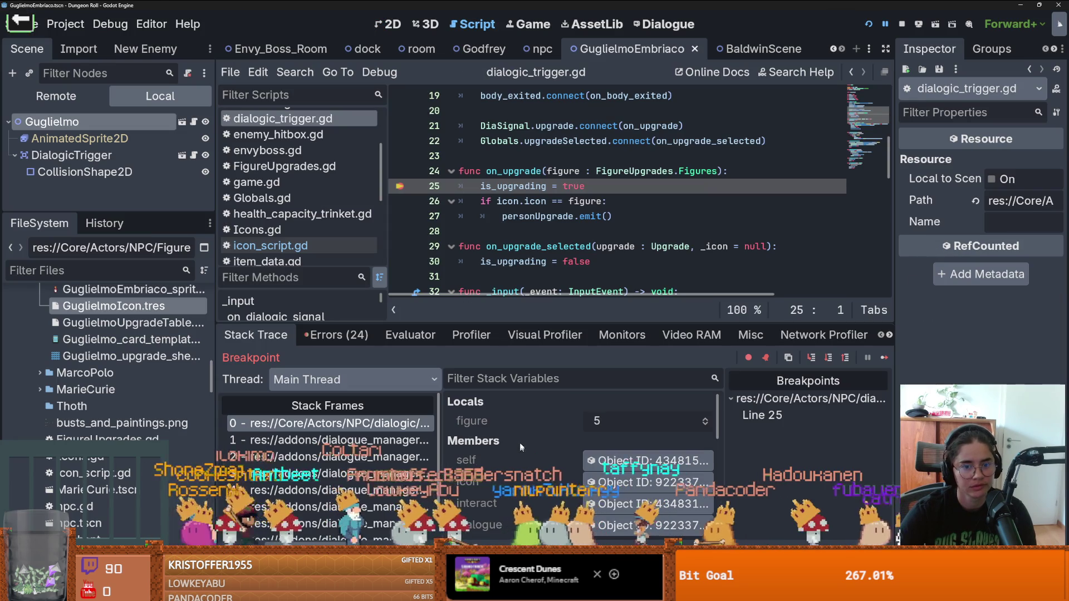
key(F12)
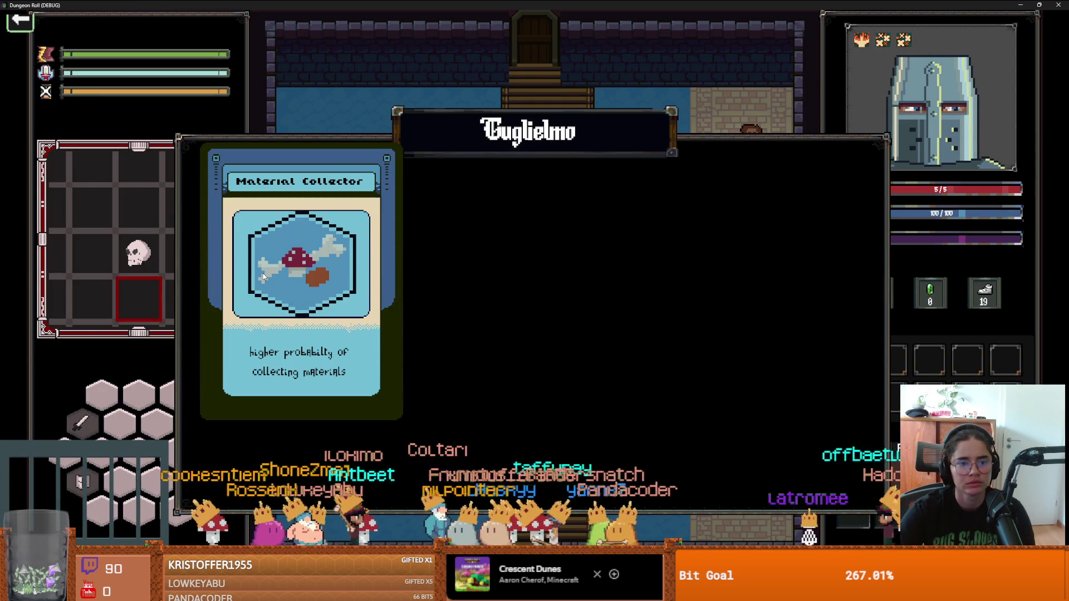
click(1039, 5)
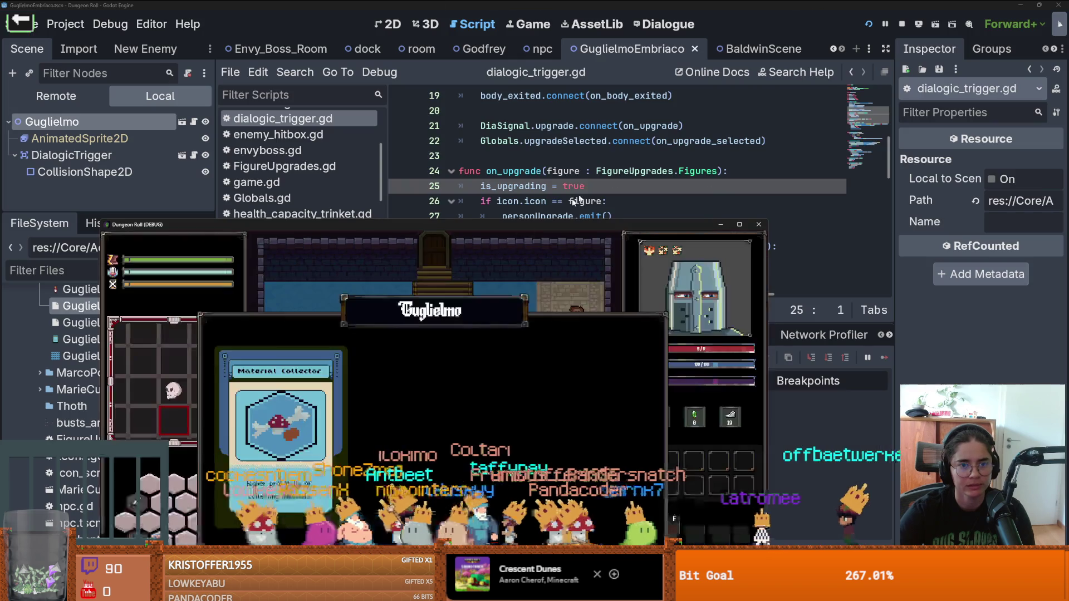
click(758, 224)
- Open Guglielmo's Upgrades/MaterialCollector.tres in the Inspector (Rds Proba 0.7)
scroll(48, 359, up, 3)
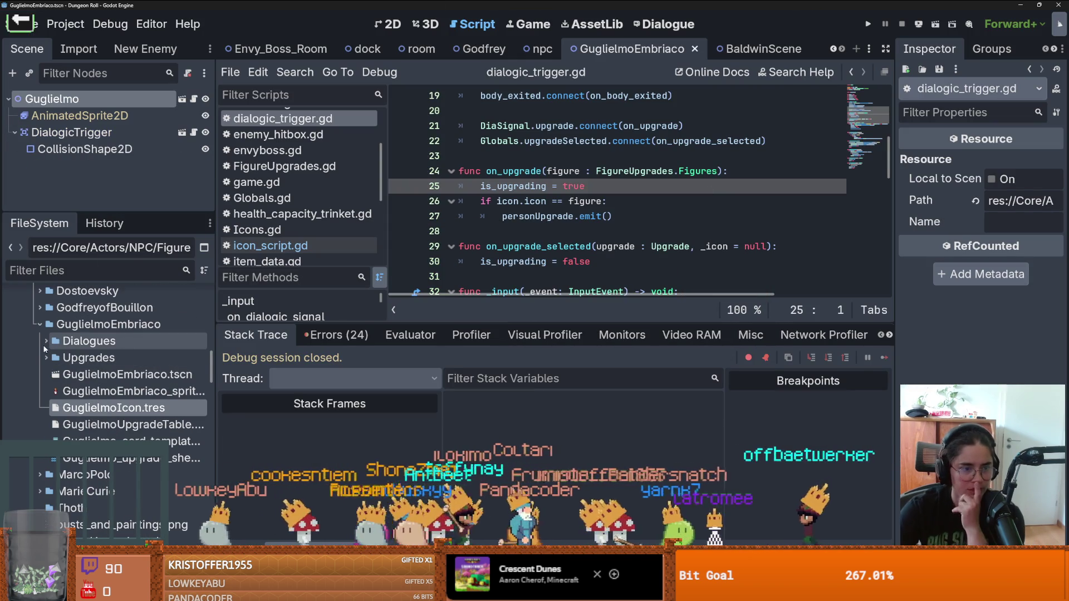
click(49, 359)
click(126, 374)
scroll(980, 251, down, 5)
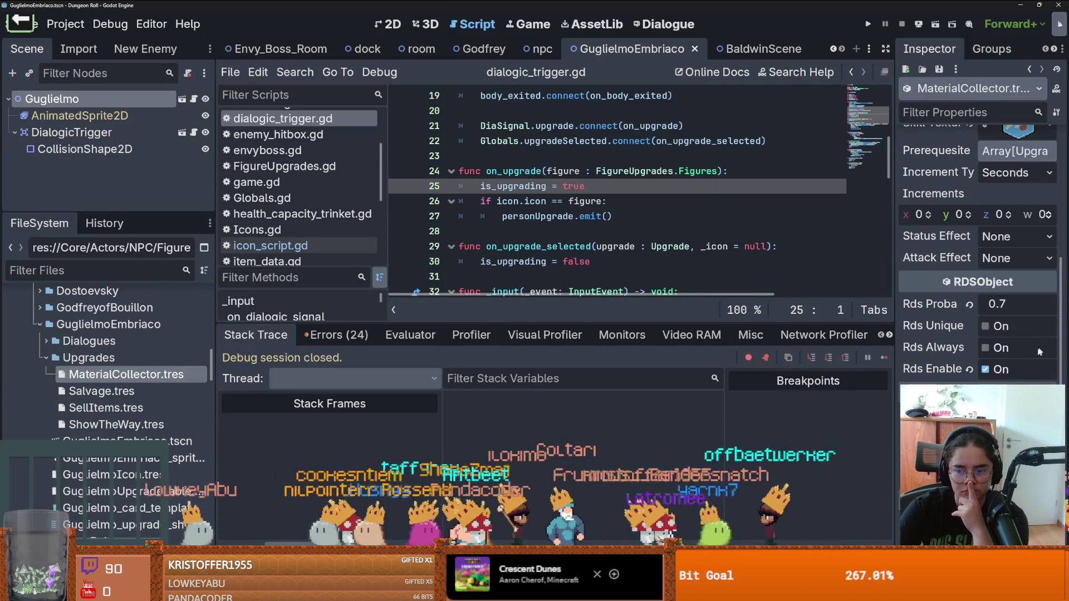
- Review the Salvage, Sell Items, Material Collector and GuglielmoIcon.tres resources
click(101, 391)
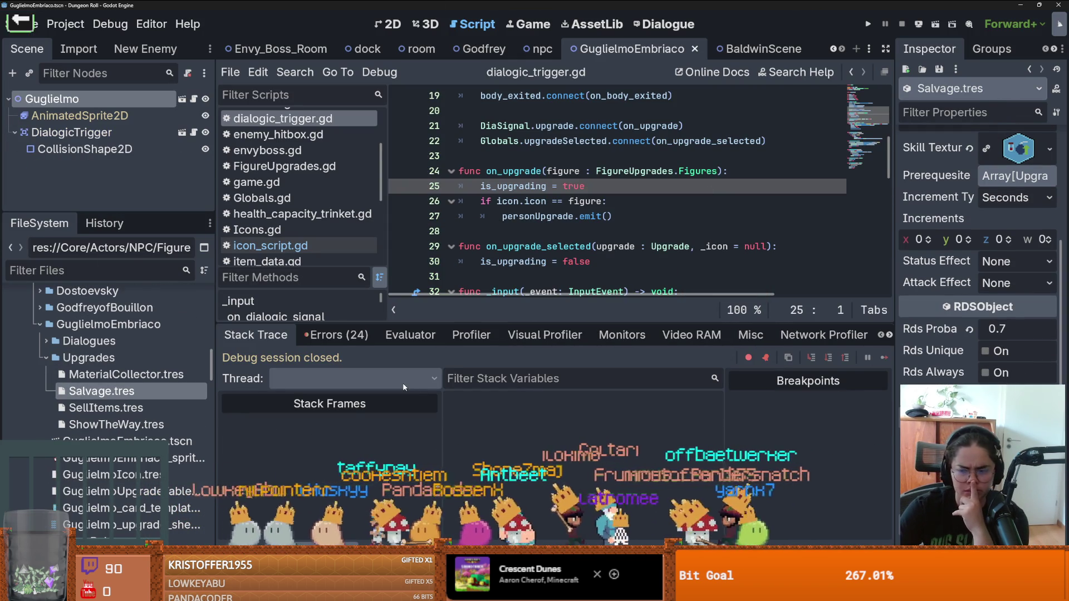
click(103, 407)
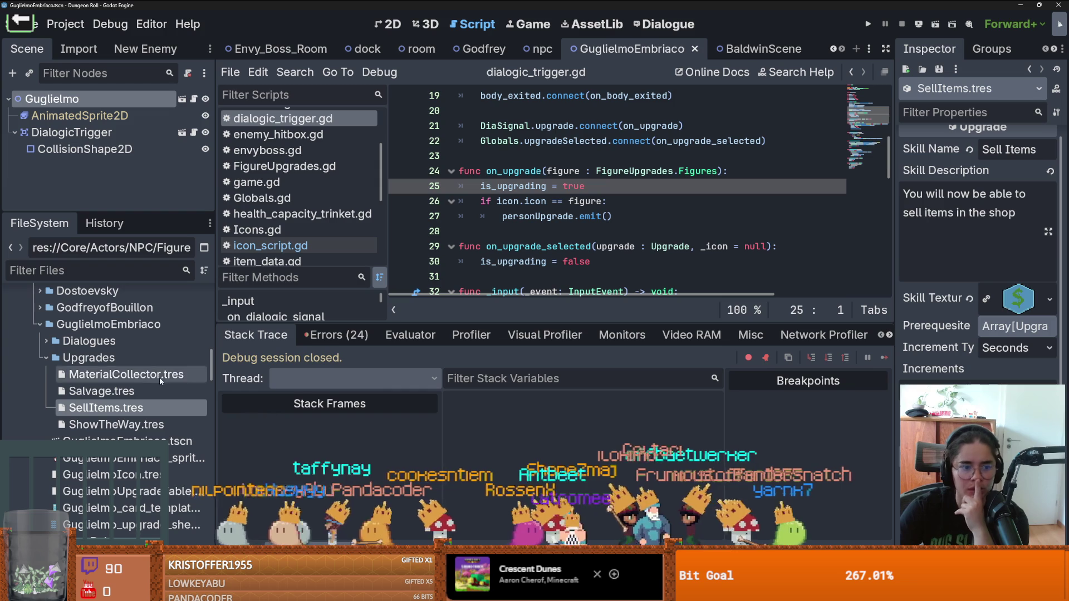
click(103, 375)
right_click(142, 475)
click(140, 476)
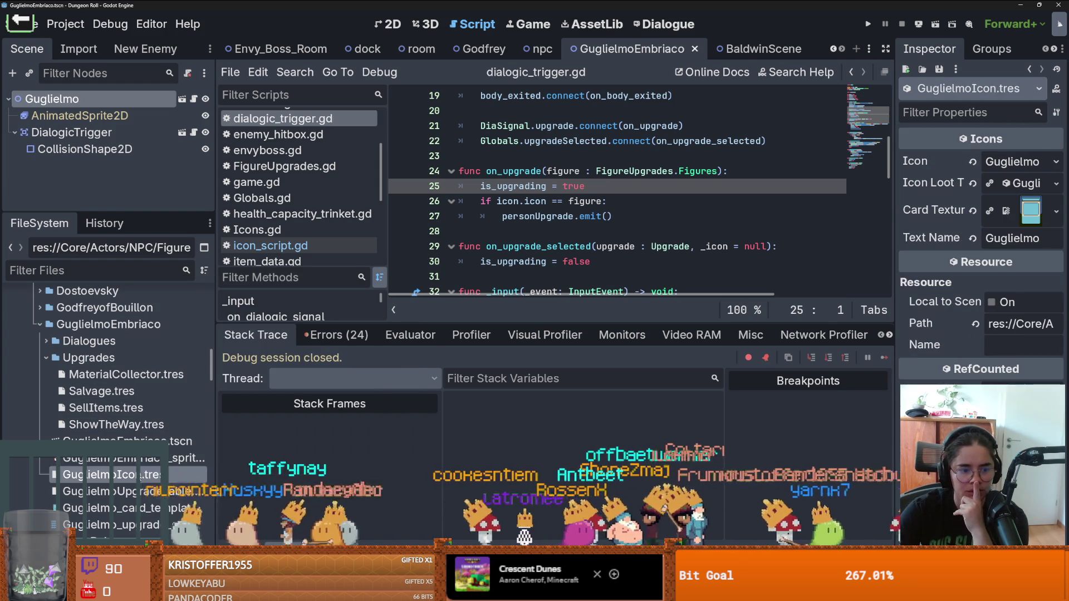
- Set GuglielmoUpgradeTable.tres Rds Count to 3 and run the game
click(106, 491)
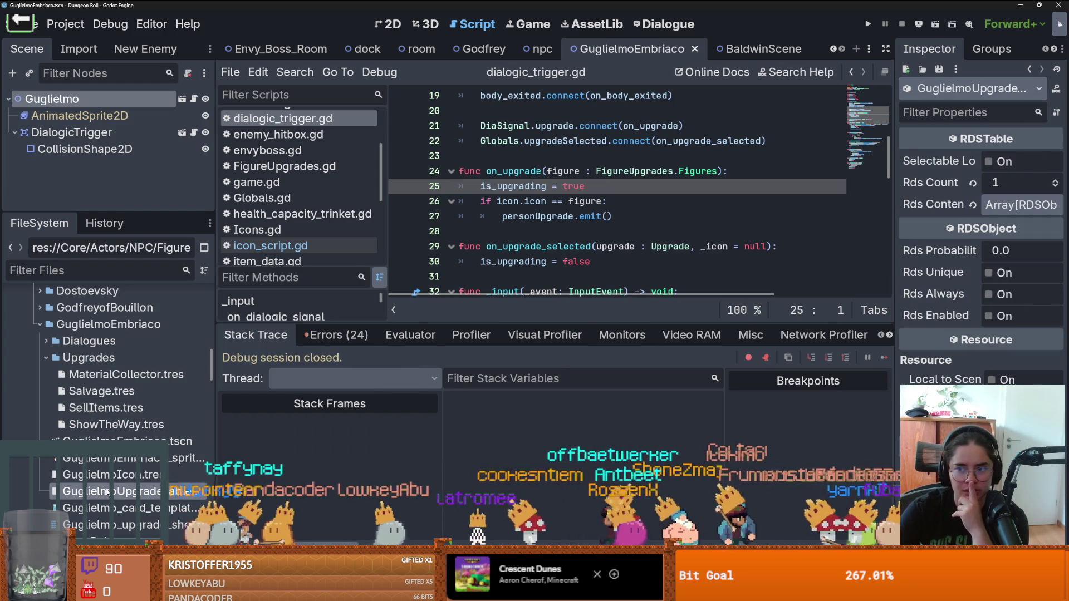
click(1054, 179)
click(1055, 180)
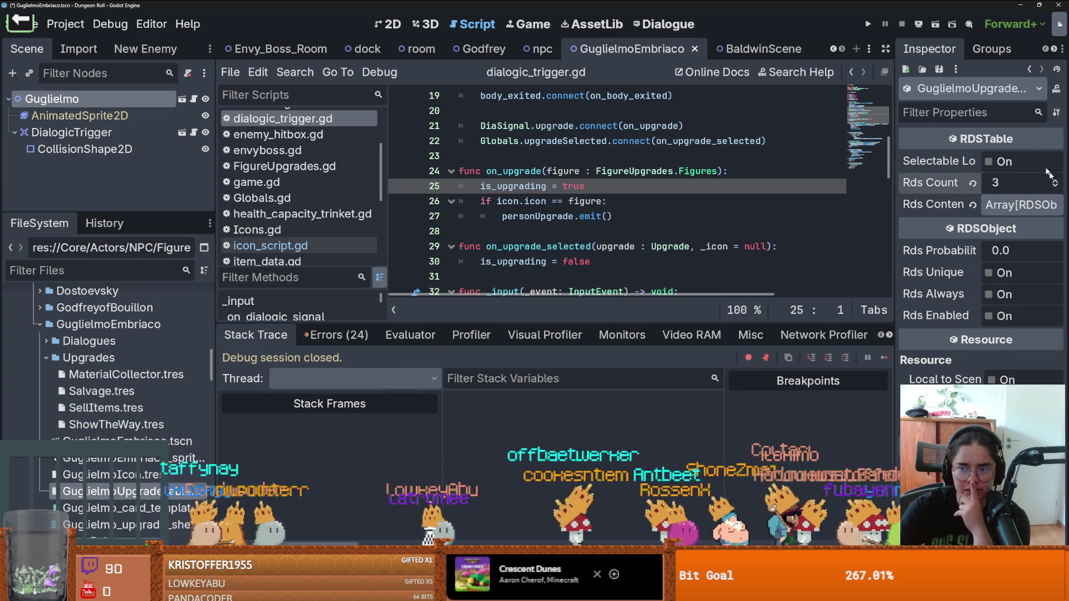
click(867, 25)
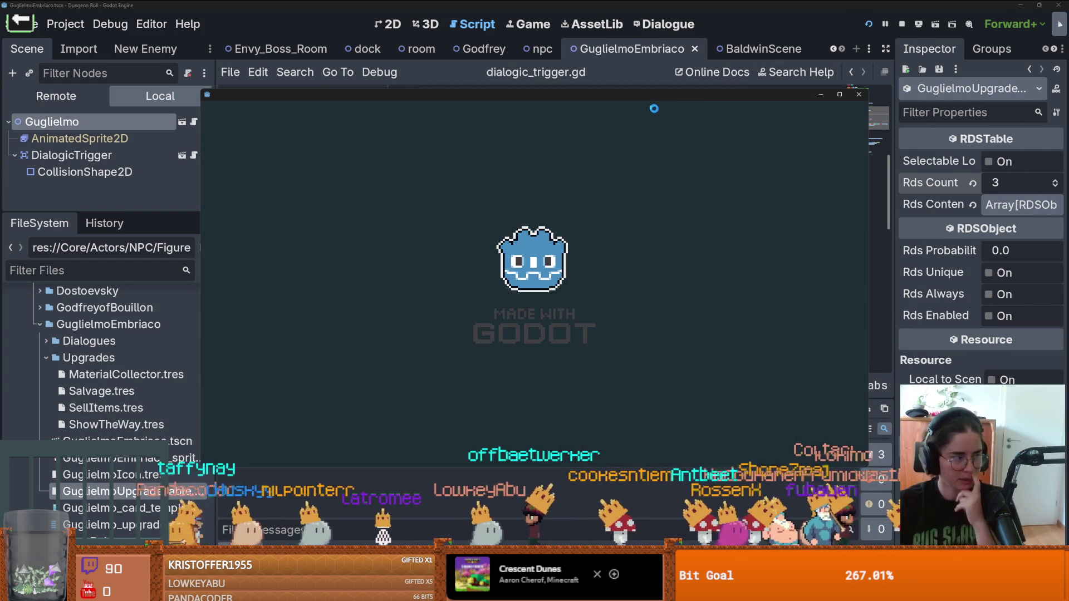
- Maximize the game, enter the dungeon via debug rooms, and walk the knight to Guglielmo
click(836, 94)
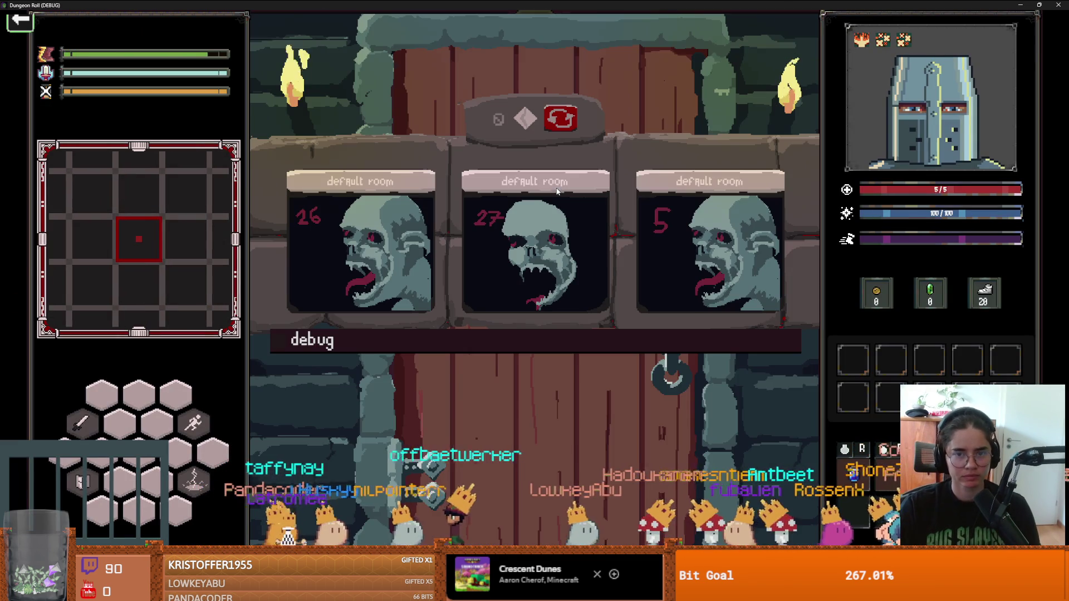
click(278, 340)
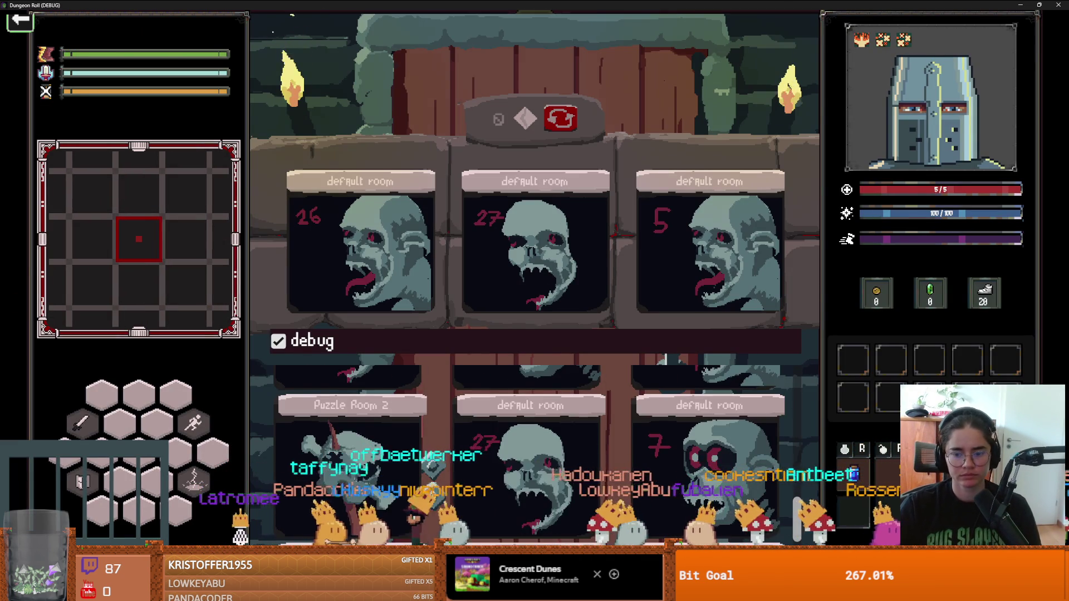
click(657, 295)
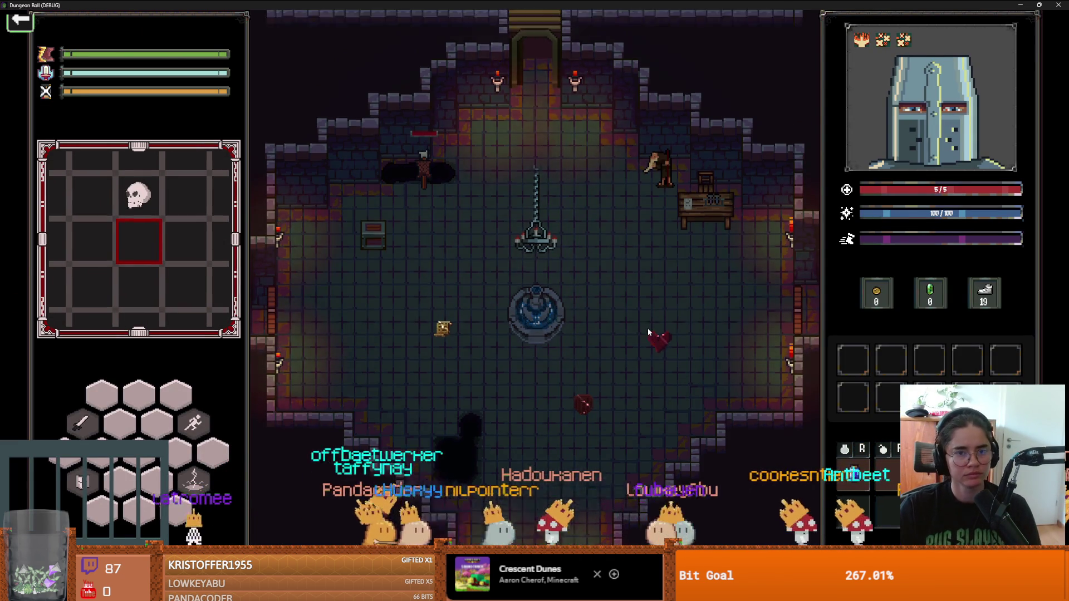
key(w)
key(d)
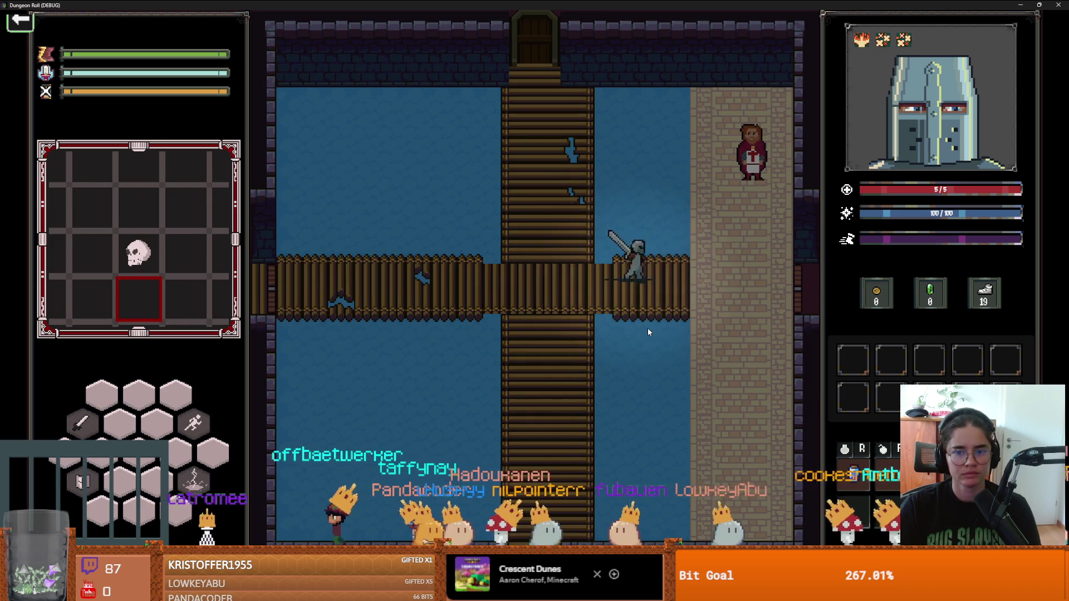
key(d)
key(w)
key(e)
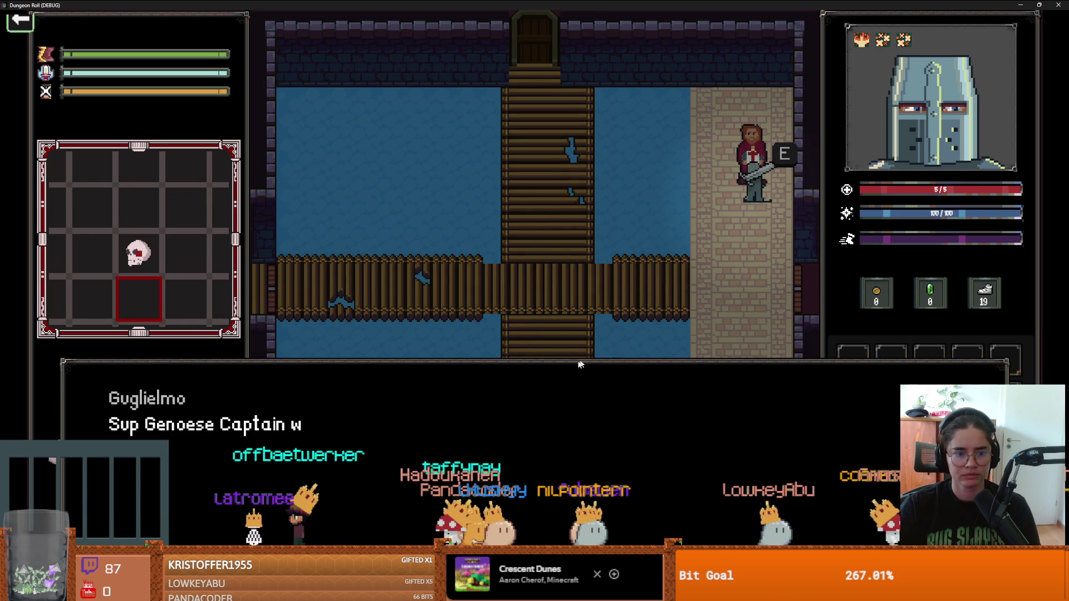
- Choose Upgrades, take the Sell Items card from the three offered, and stop the game
click(542, 280)
click(511, 366)
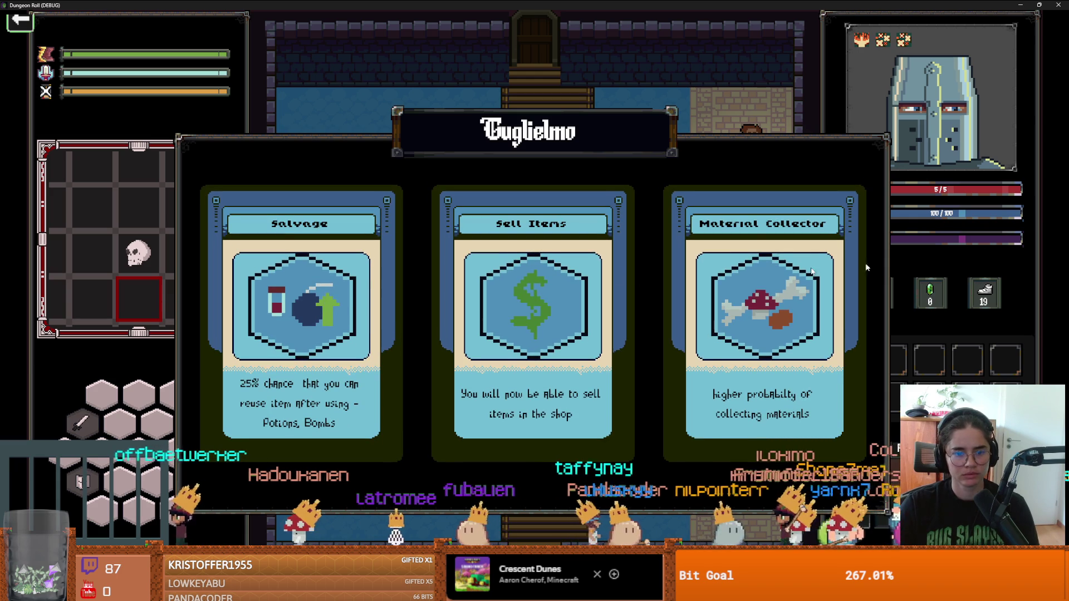
click(519, 257)
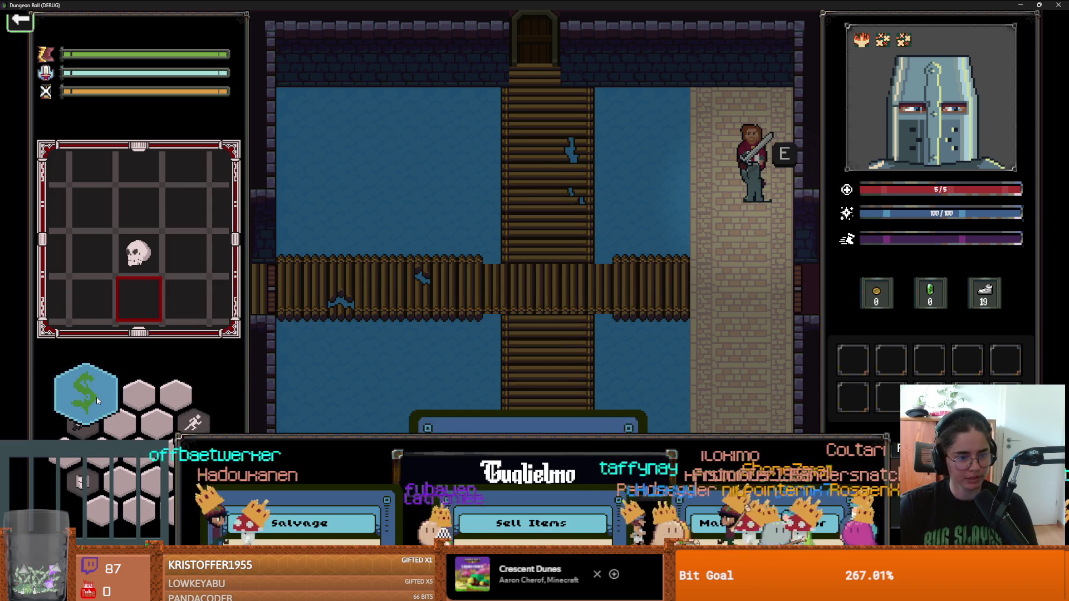
mouse_move(104, 388)
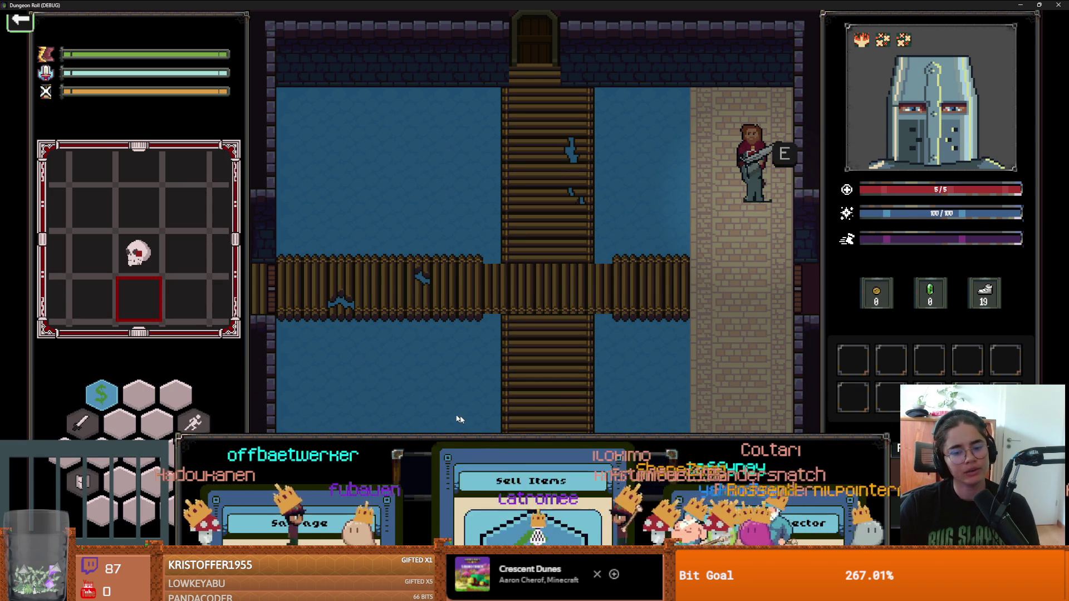
key(F8)
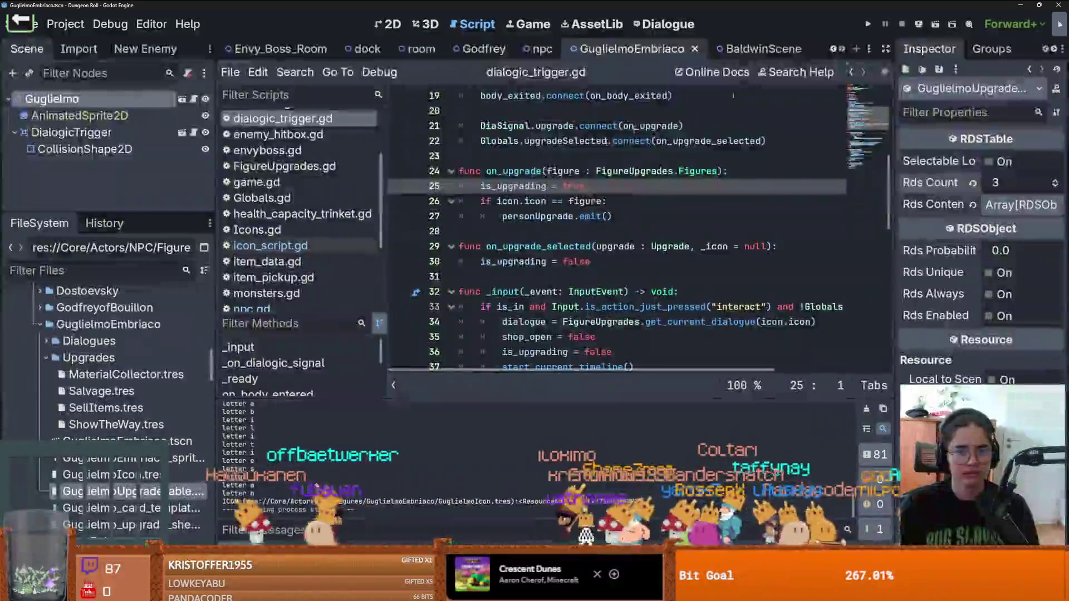
- Rerun the game, choose Upgrades with Guglielmo, take the Material Collector card, and close it
key(F5)
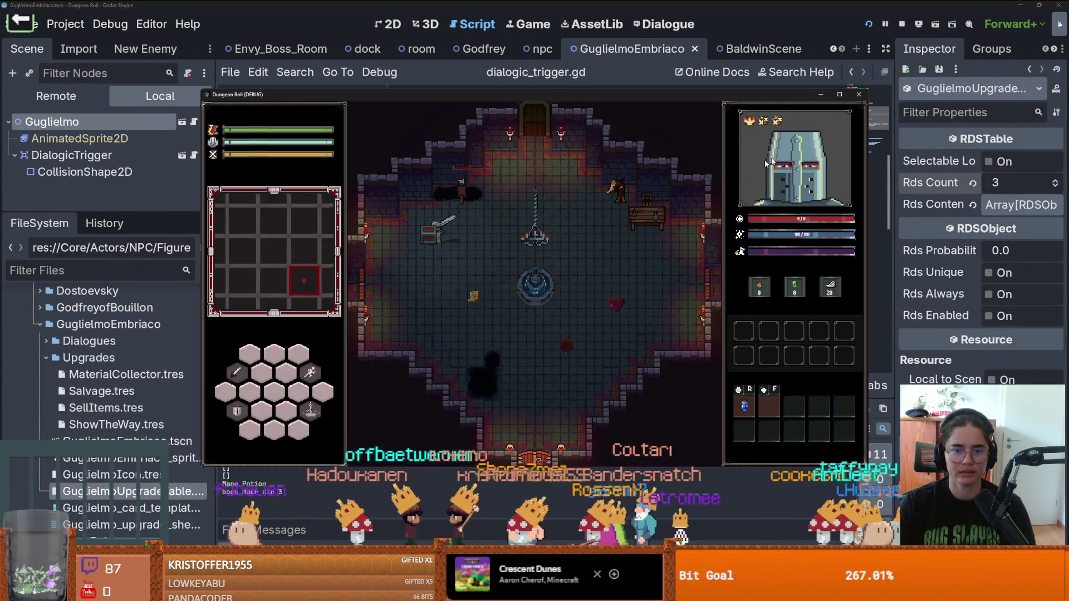
click(838, 94)
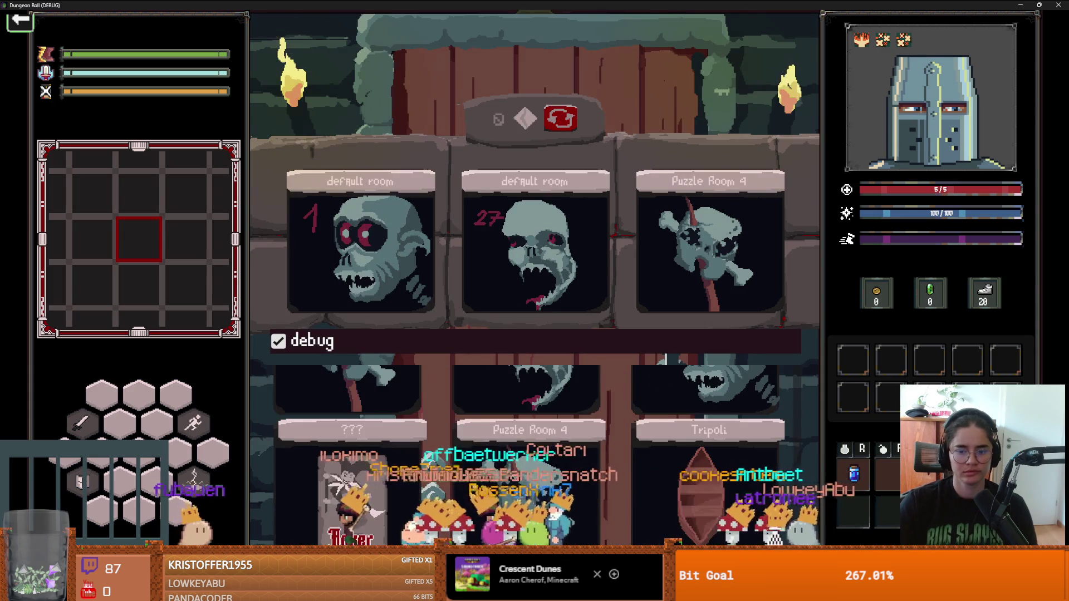
key(w)
key(d)
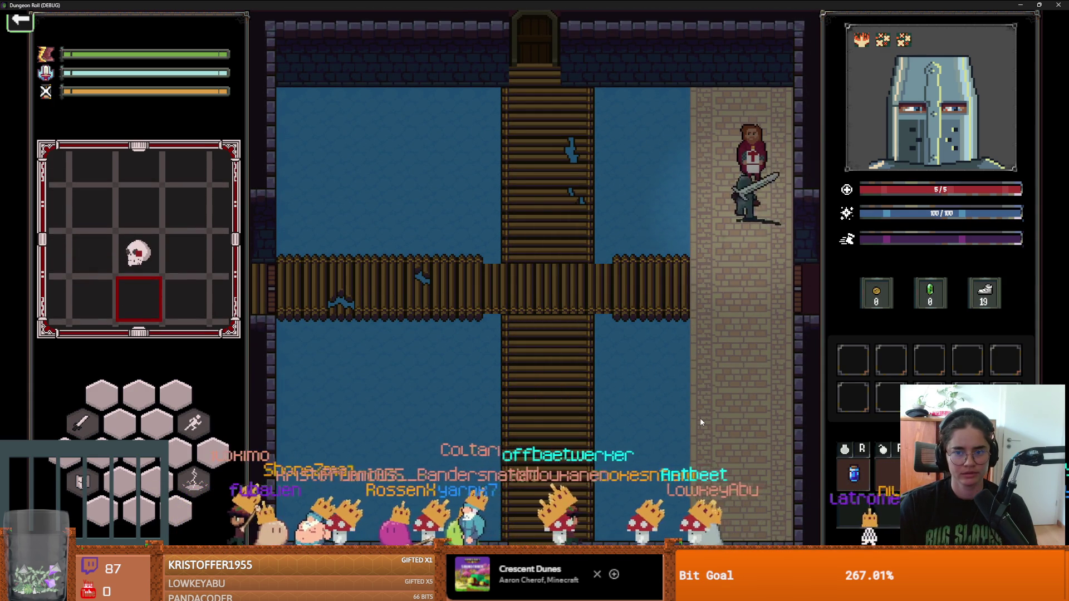
key(w)
key(e)
click(480, 303)
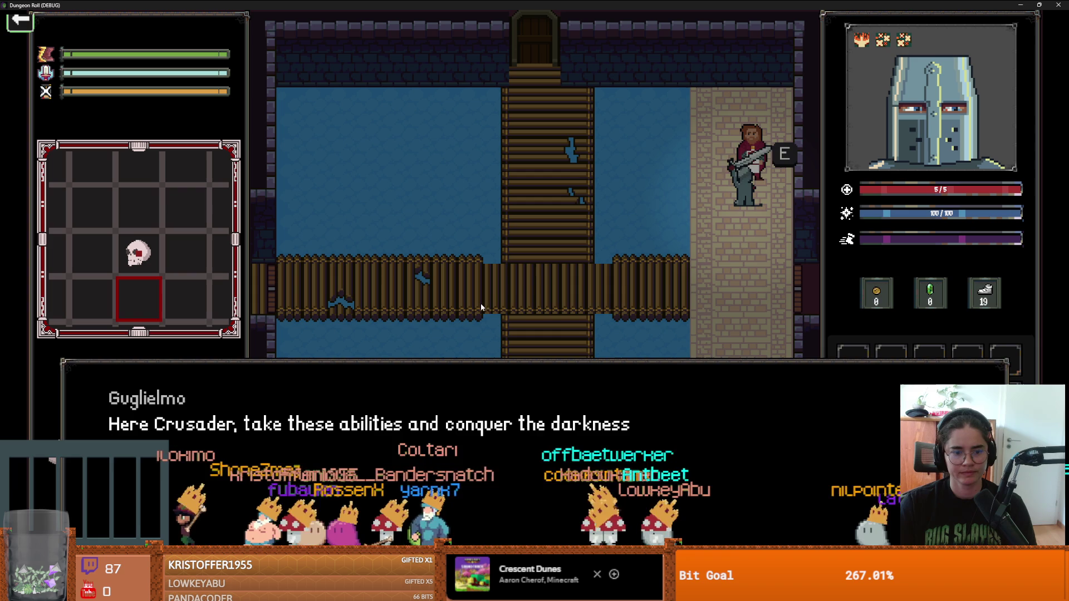
click(481, 304)
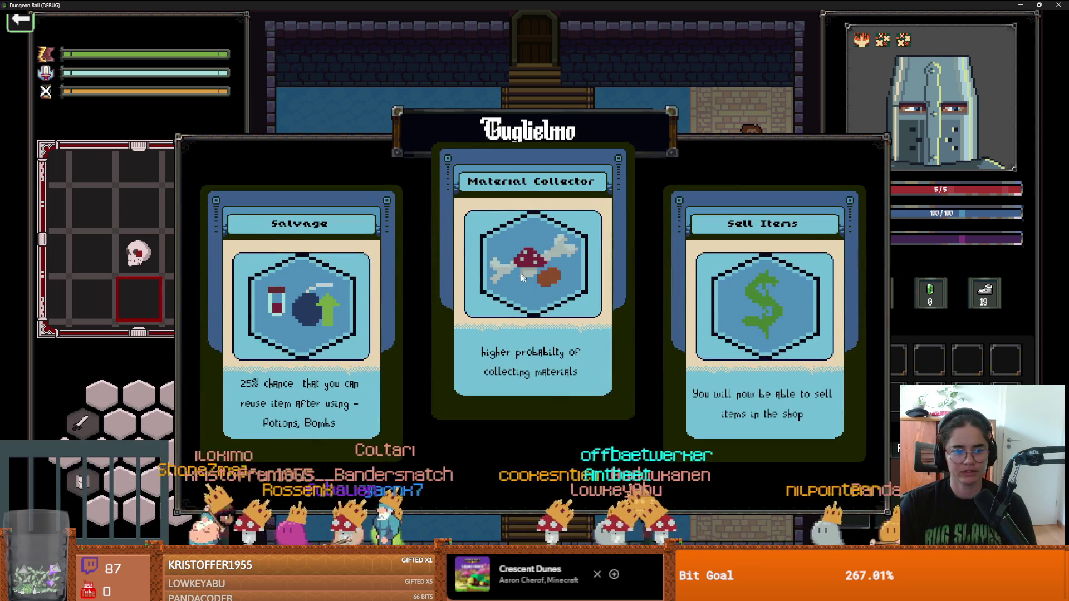
click(522, 279)
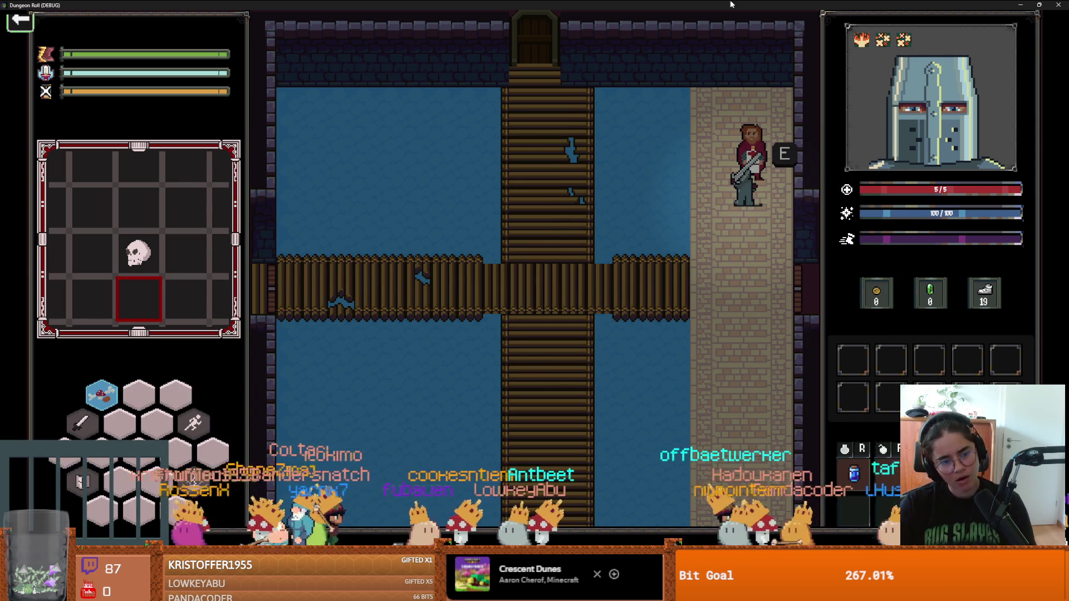
drag(731, 4, 643, 233)
key(alt+F4)
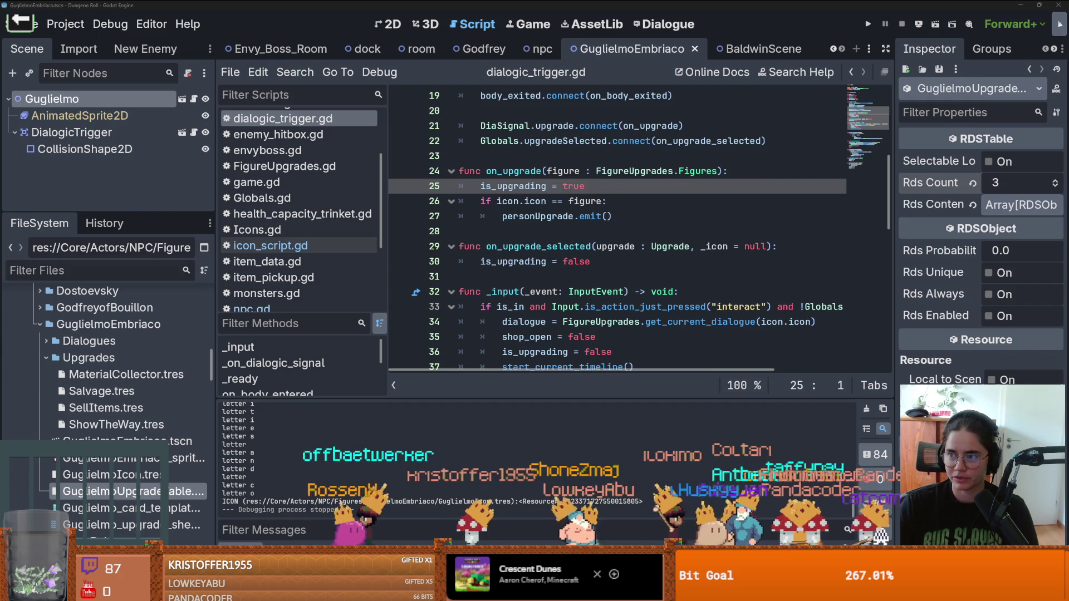
- Switch from Godot over to the Discord server's stream-announcements channel
key(alt+Tab)
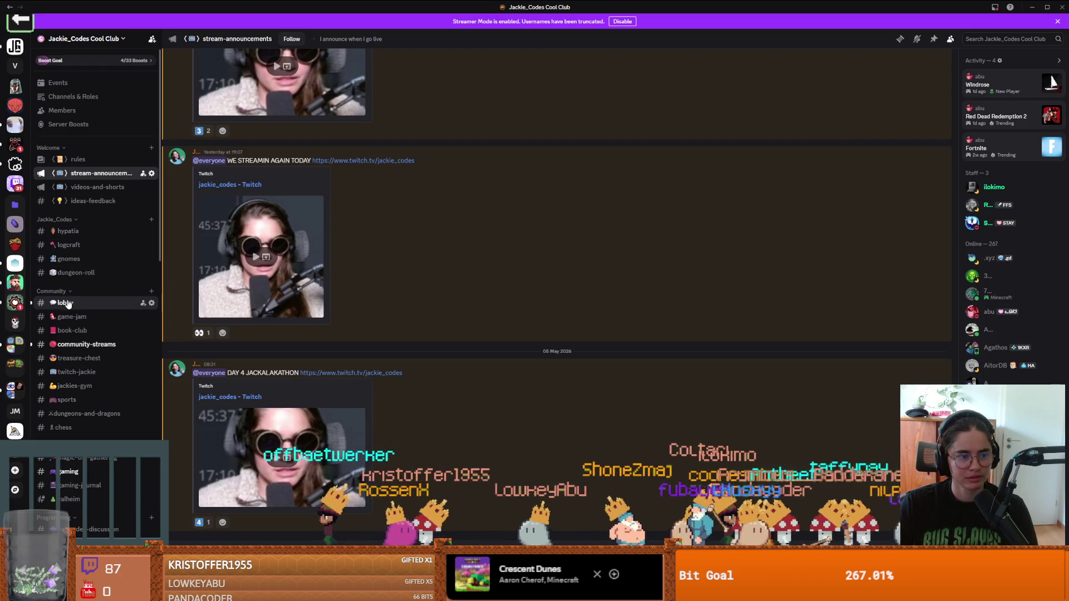
click(66, 304)
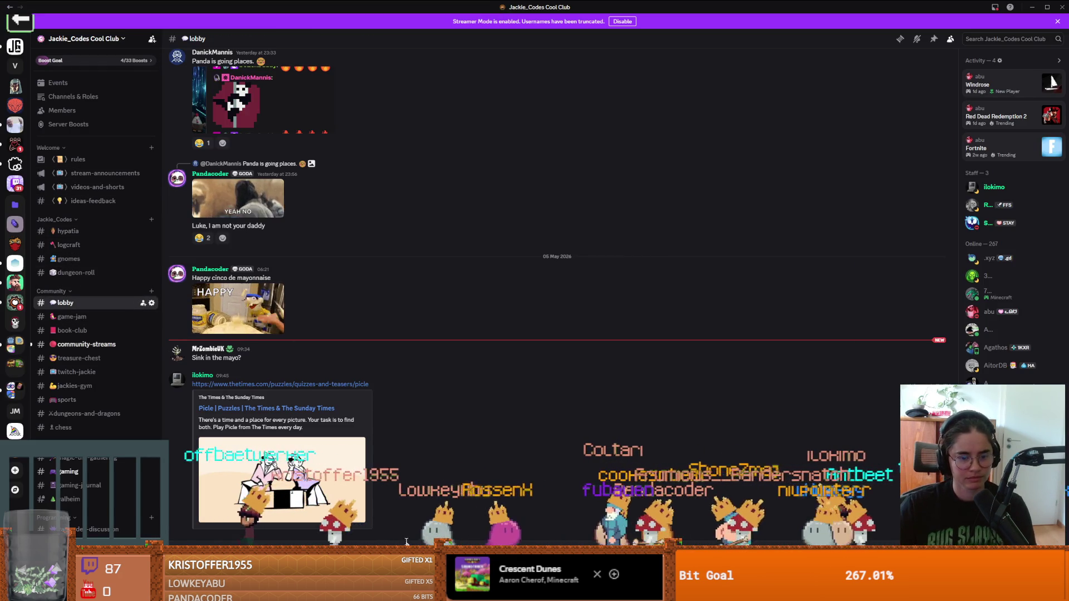
text(@ever)
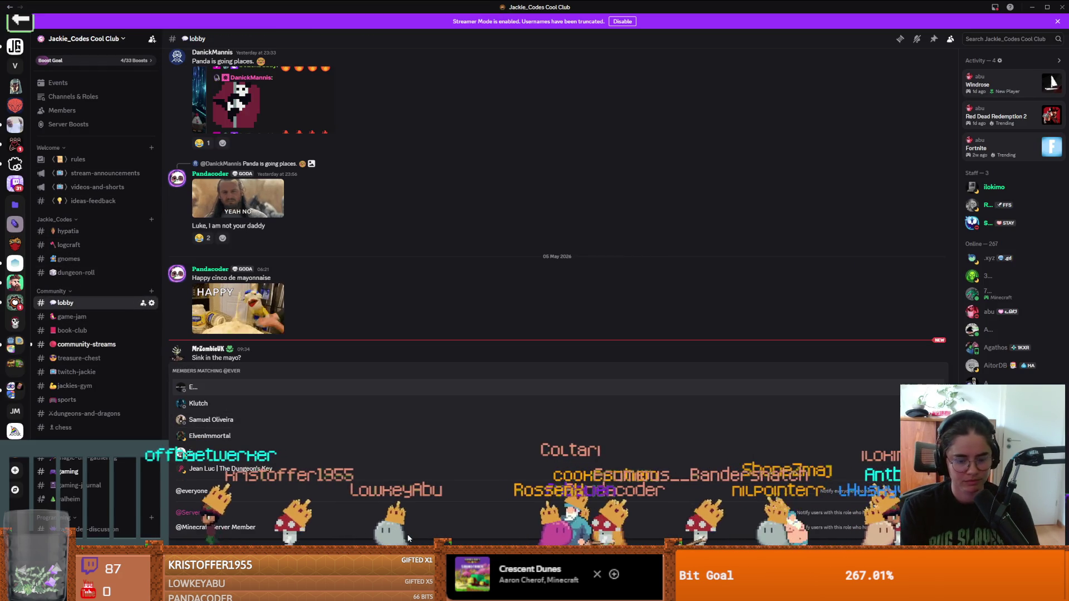
key(Return)
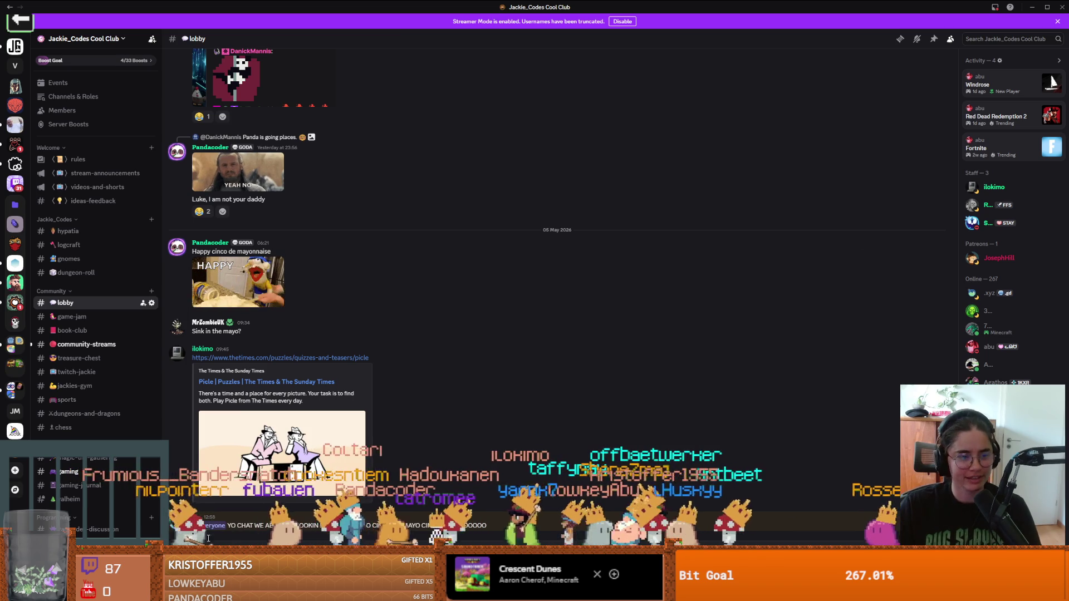
key(alt+Tab)
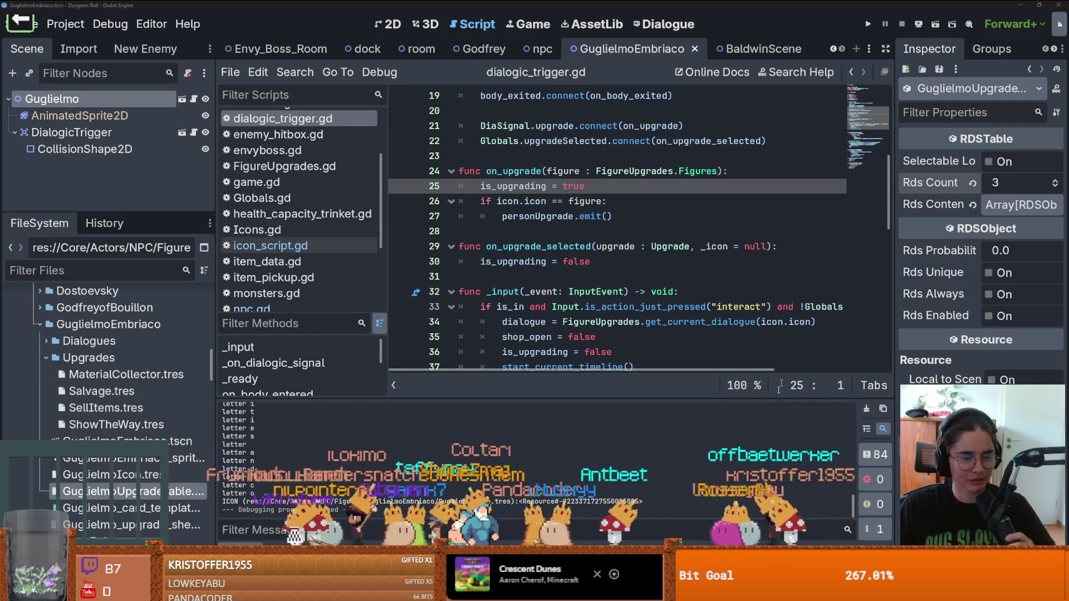
mouse_move(508, 590)
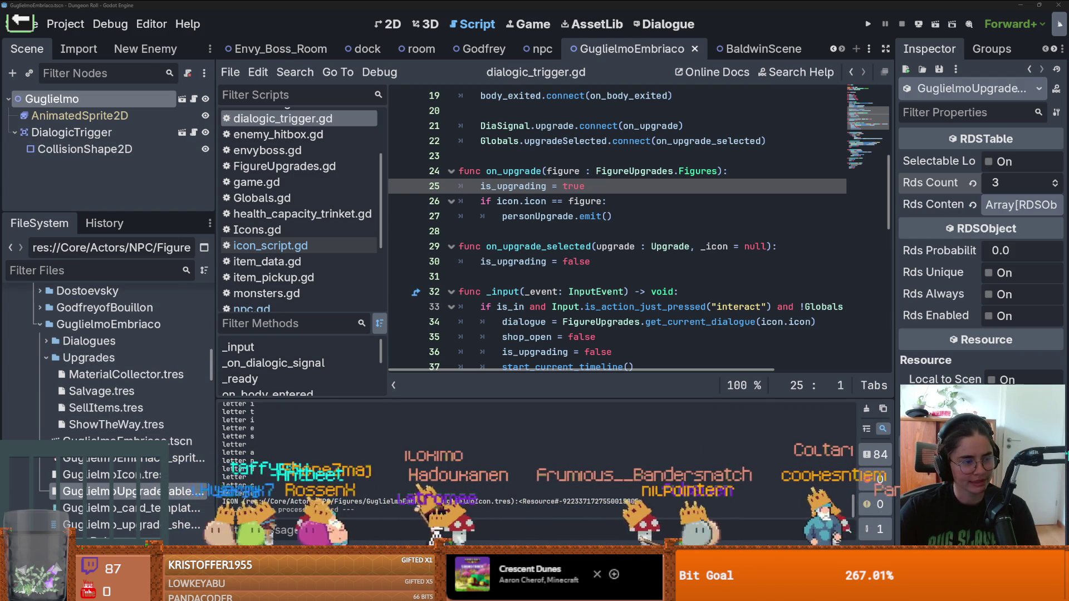
click(487, 246)
key(ctrl+s)
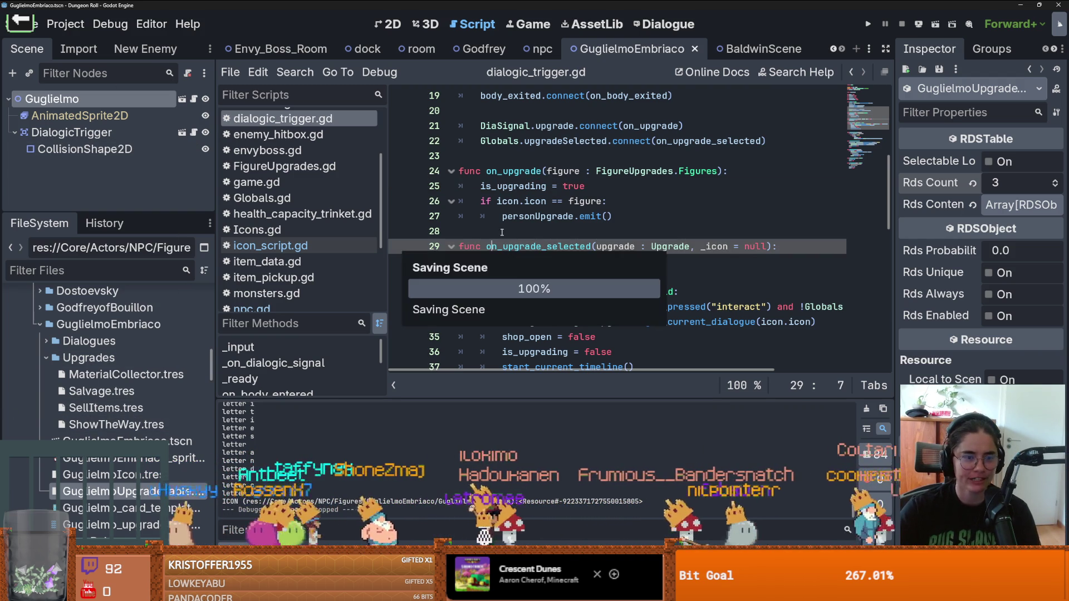
- Place the caret on empty line 28 of dialogic_trigger.gd
click(501, 230)
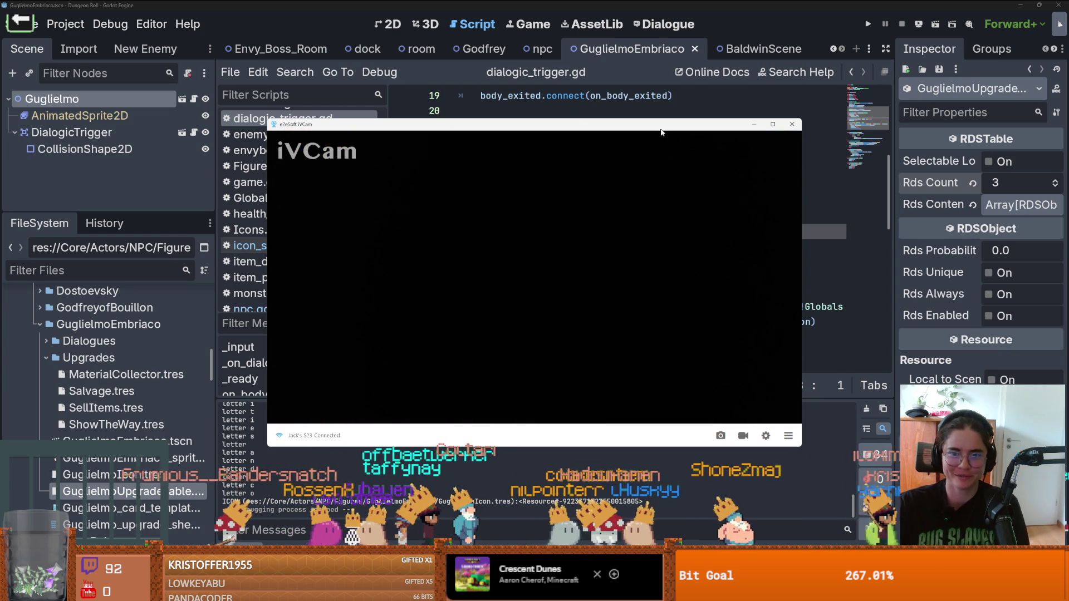
- Close the iVCam camera preview window covering the editor
click(754, 124)
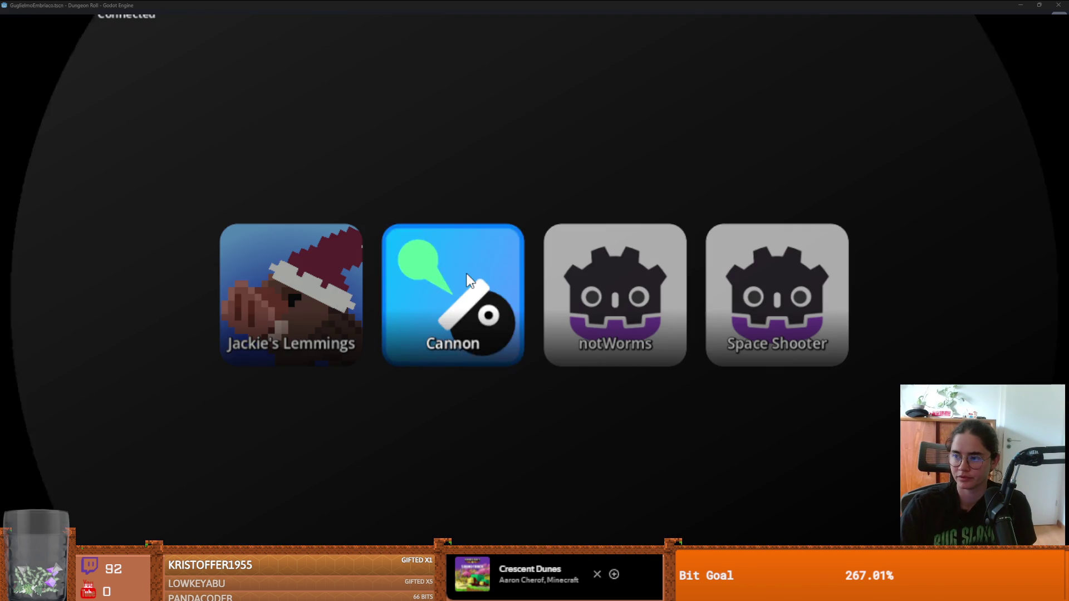
- Launch the viewer-controlled Cannon ball-launching minigame over the editor
click(394, 230)
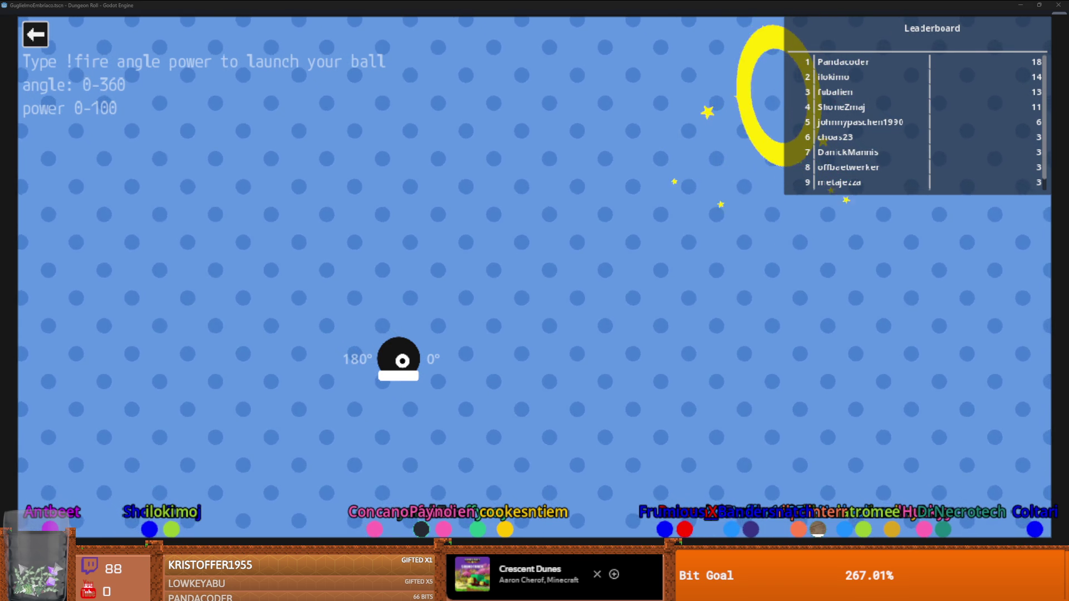
click(38, 42)
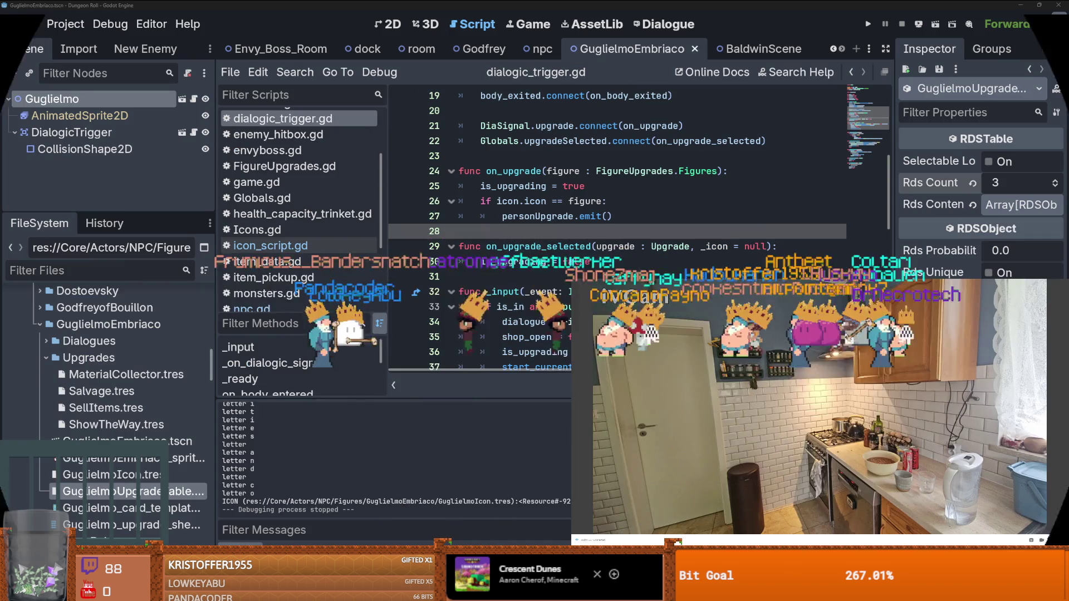